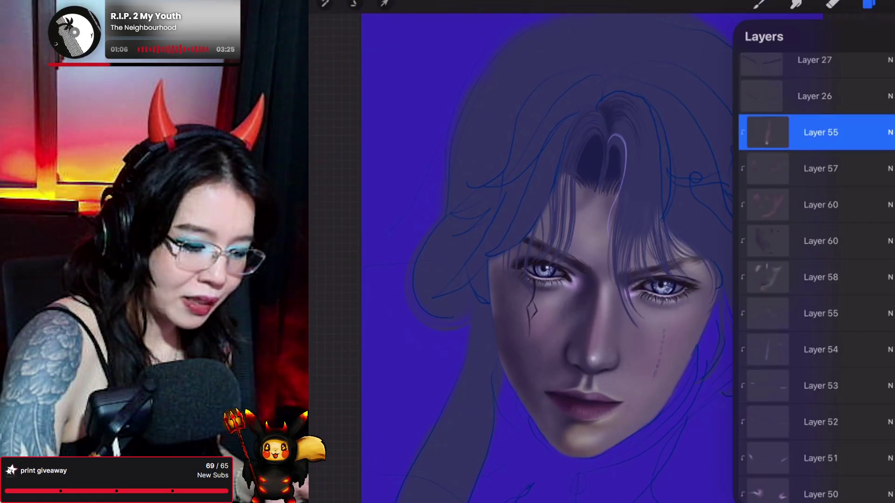
# Add empty Layer 63 above Layer 55, then check Layer 44 and select it for erasing.
pyautogui.click(759, 4)
pyautogui.click(759, 4)
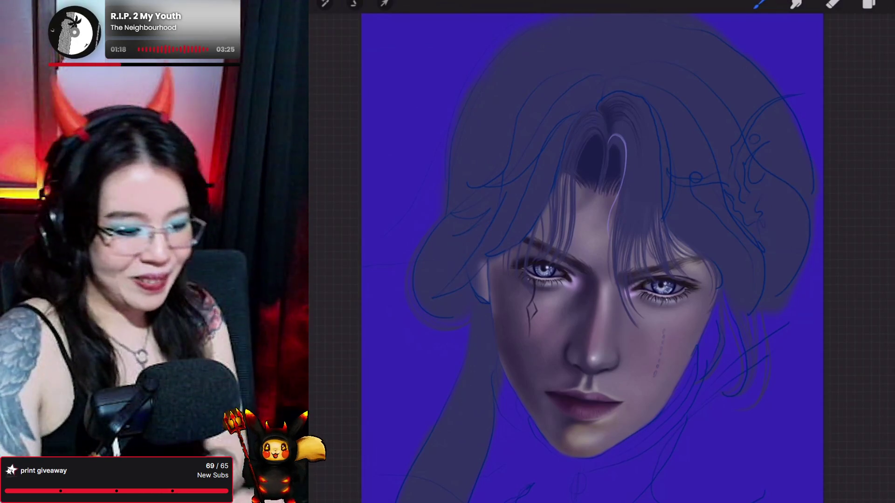
pyautogui.click(869, 3)
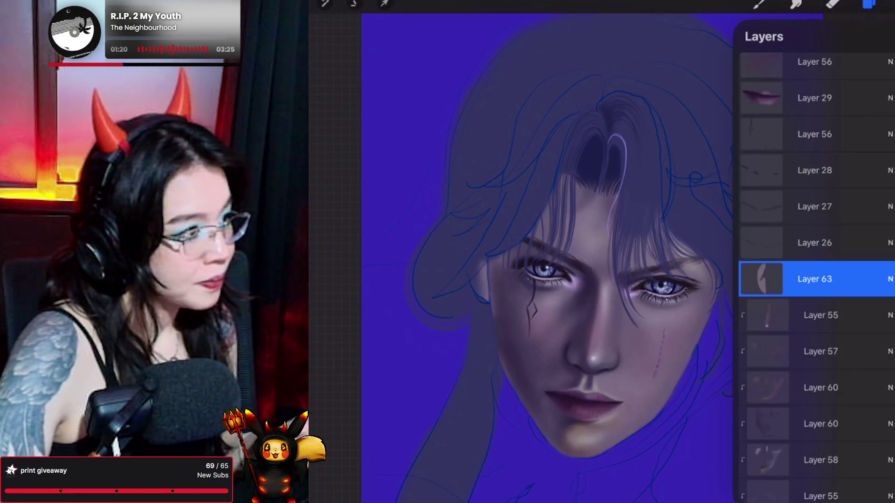
pyautogui.scroll(-10, 815, 280)
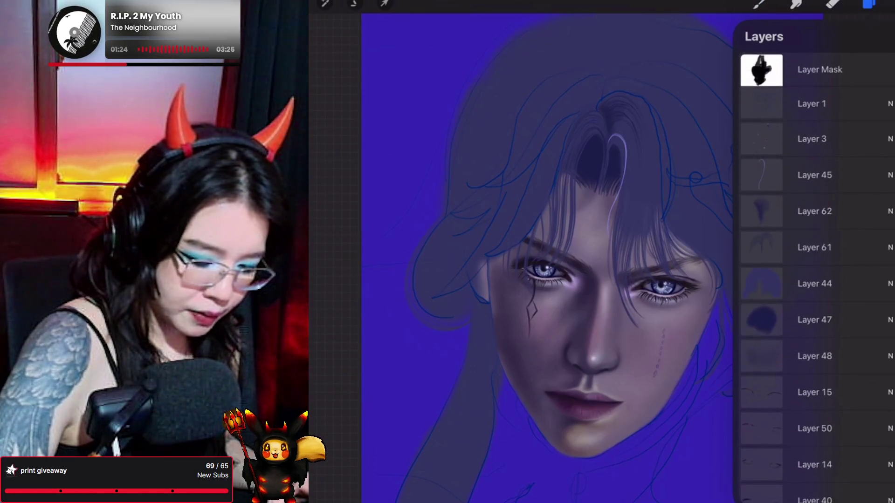
pyautogui.click(892, 283)
pyautogui.click(892, 284)
pyautogui.click(814, 283)
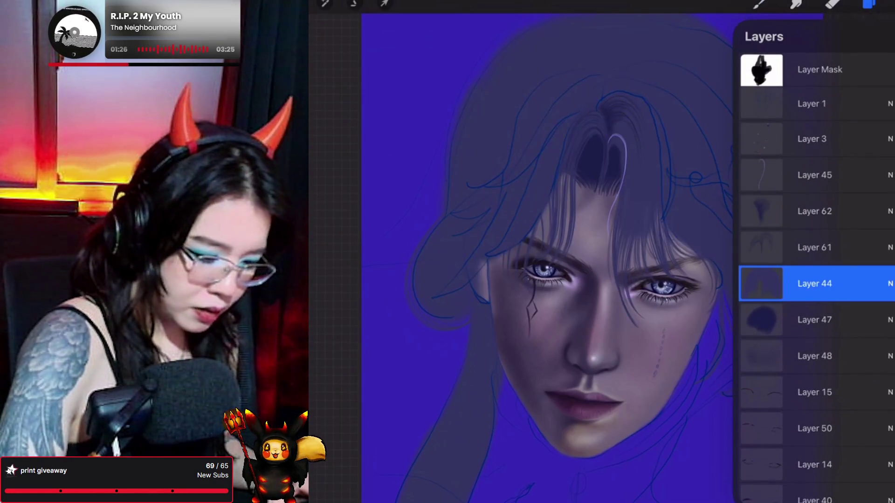
pyautogui.click(833, 4)
# Erase hair paint on Layer 44 around the left ear so the ear shows through.
pyautogui.moveTo(462, 292)
pyautogui.mouseDown()
pyautogui.moveTo(483, 275)
pyautogui.moveTo(489, 284)
pyautogui.moveTo(480, 289)
pyautogui.mouseUp()
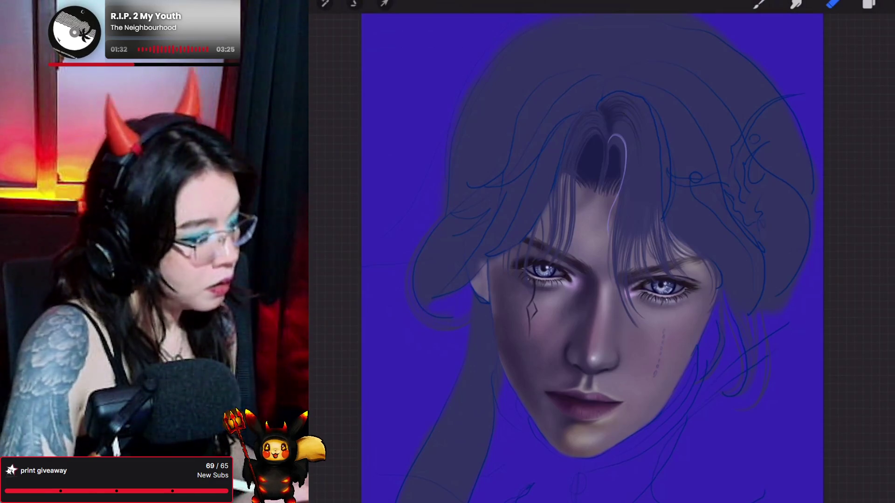
pyautogui.moveTo(459, 261); pyautogui.dragTo(480, 236)
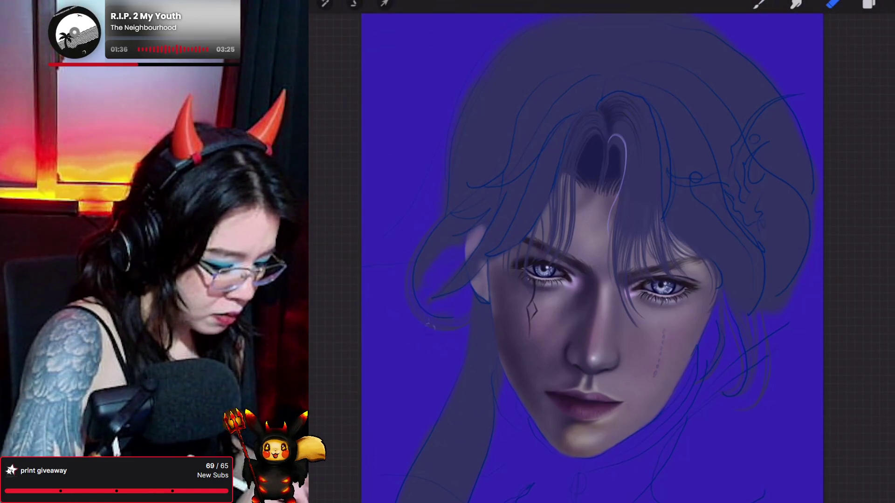
pyautogui.moveTo(459, 236); pyautogui.dragTo(443, 233)
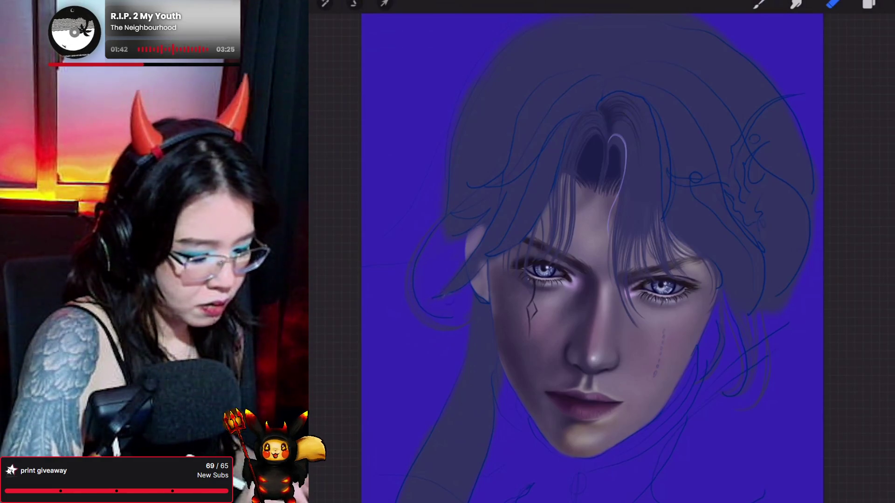
pyautogui.moveTo(490, 269); pyautogui.dragTo(473, 285)
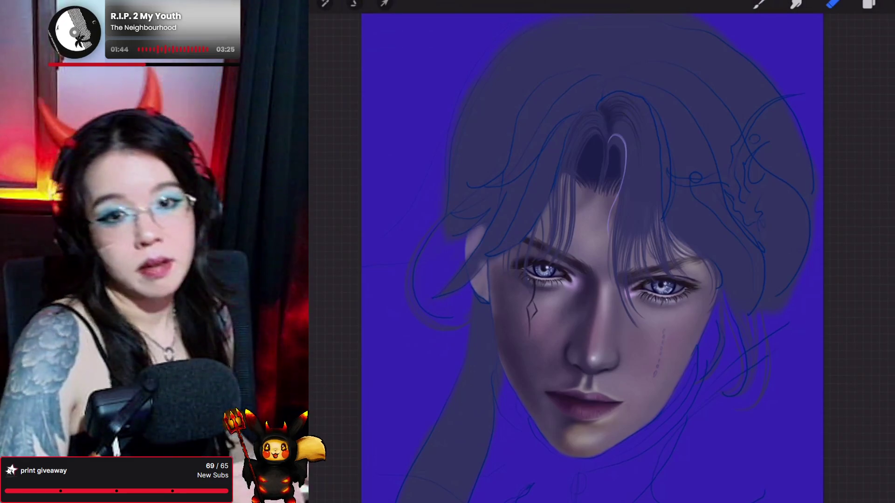
pyautogui.scroll(2, 606, 271)
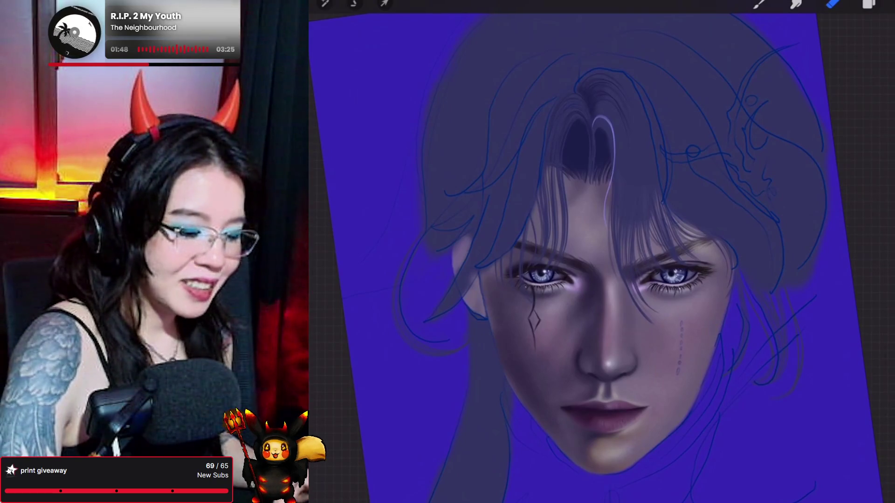
# Paint fine strand marks over the right cheek scar with Hair Strand 8, erasing where needed.
pyautogui.click(758, 3)
pyautogui.click(803, 118)
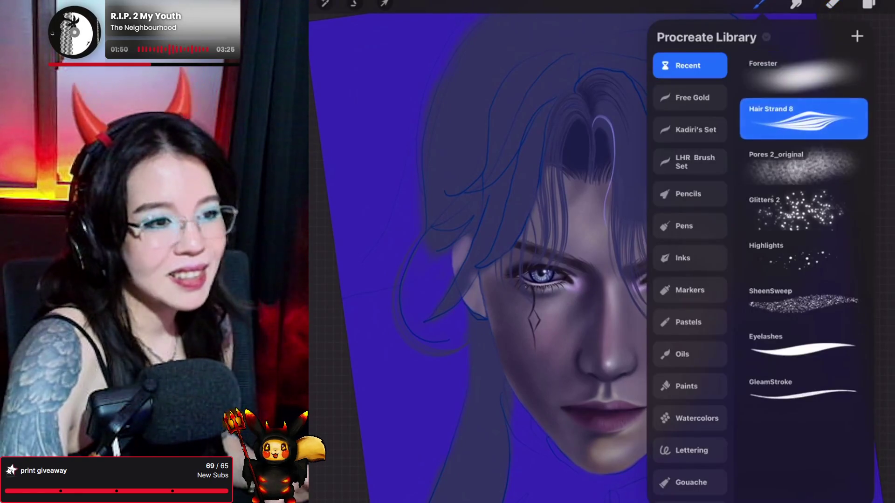
pyautogui.click(759, 4)
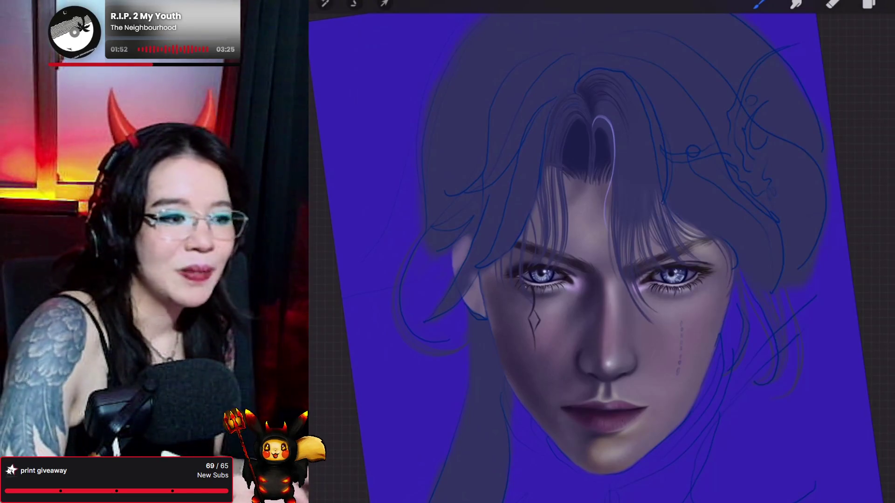
pyautogui.click(869, 3)
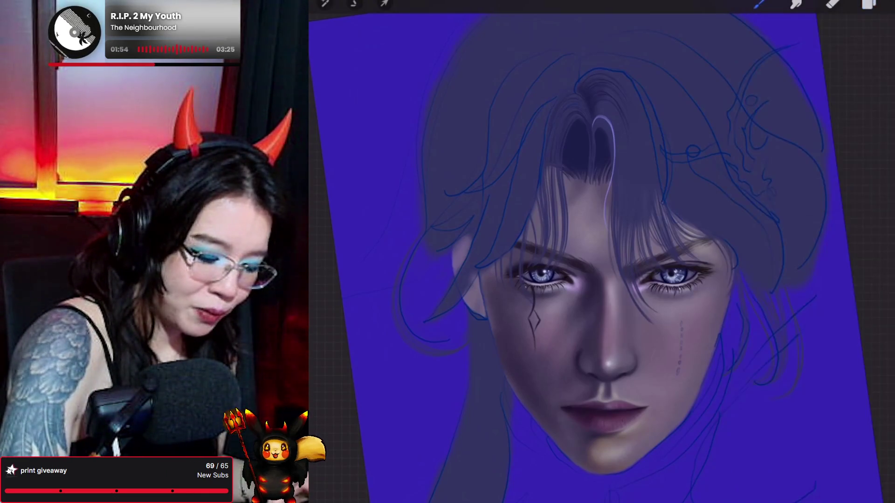
pyautogui.click(869, 4)
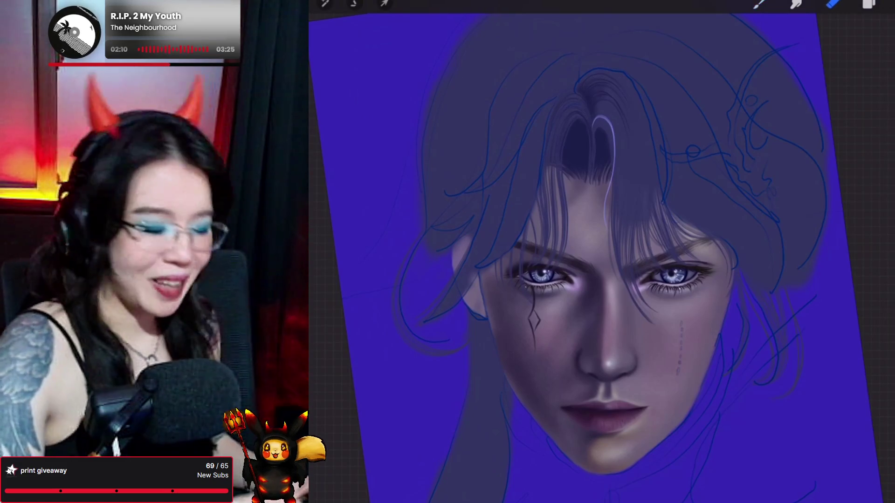
pyautogui.press('e')
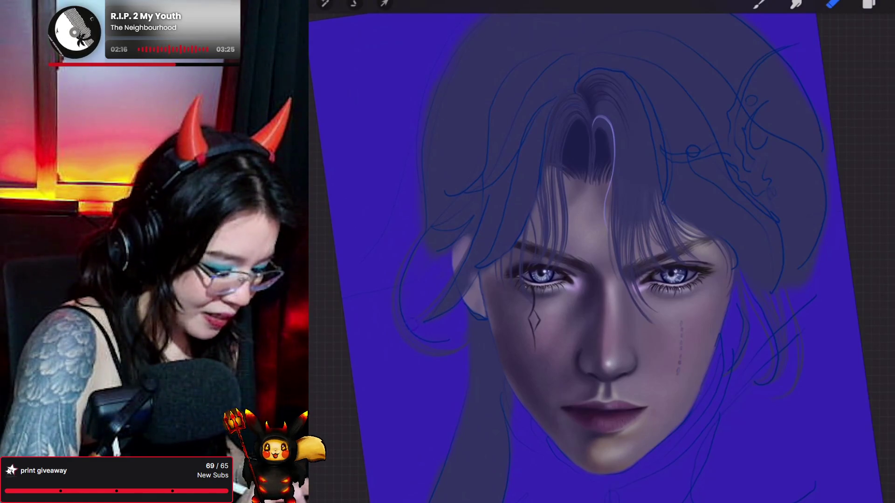
pyautogui.press('b')
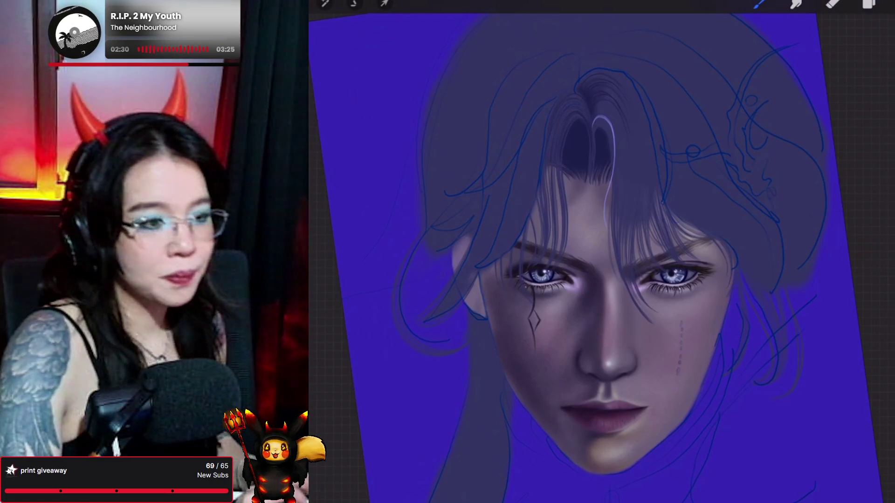
# Swap the active brush from Hair Strand 8 to Forester.
pyautogui.click(759, 4)
pyautogui.click(802, 119)
pyautogui.click(759, 3)
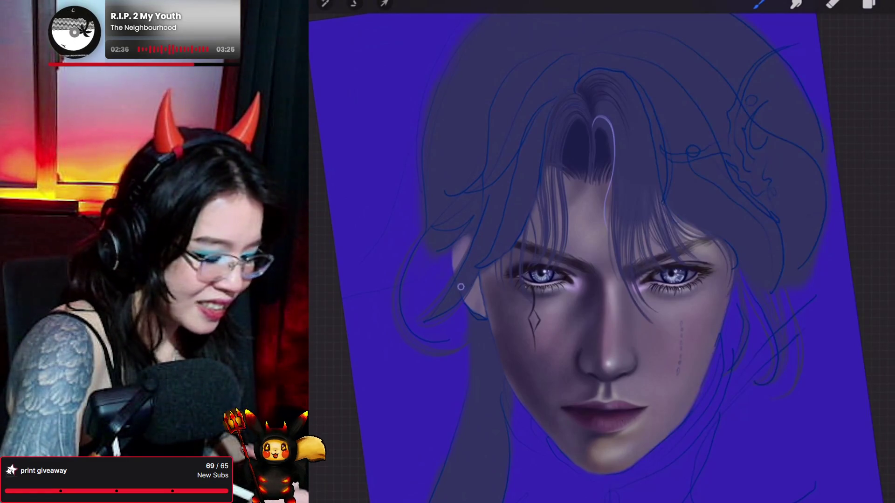
pyautogui.click(759, 4)
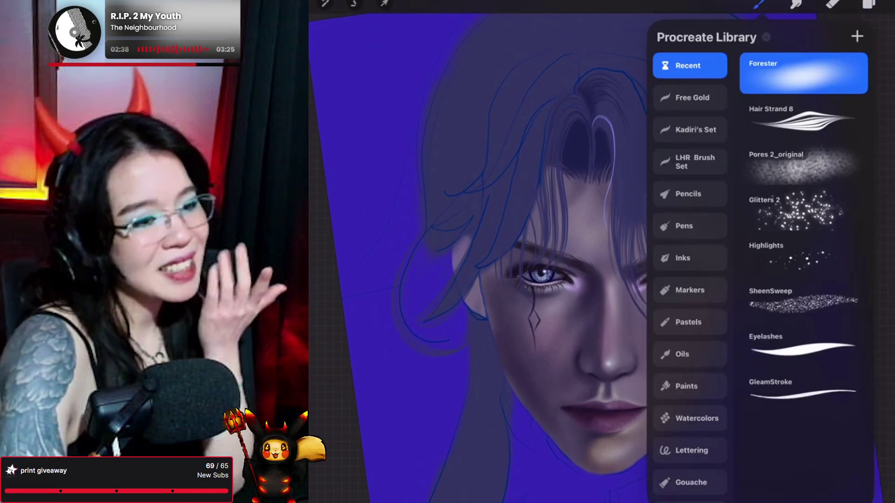
# Select Hair Strand 8 from Recent and make Layer 62 the working layer.
pyautogui.click(802, 119)
pyautogui.click(759, 3)
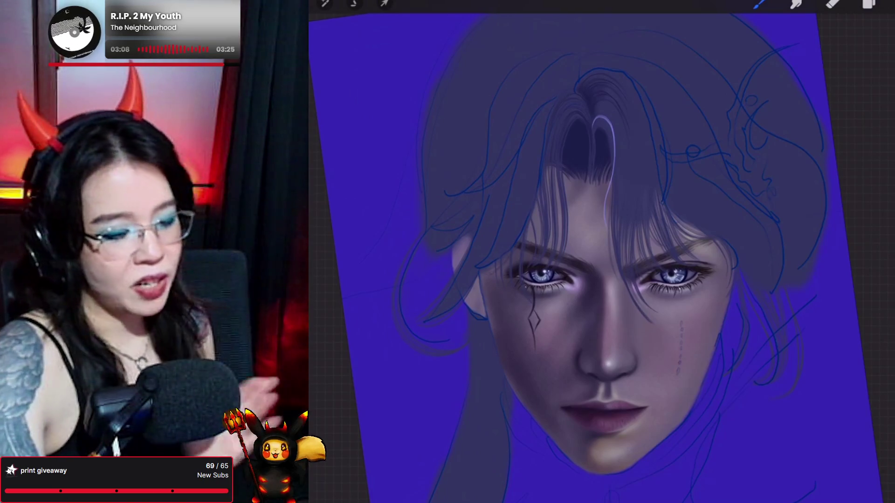
pyautogui.click(868, 4)
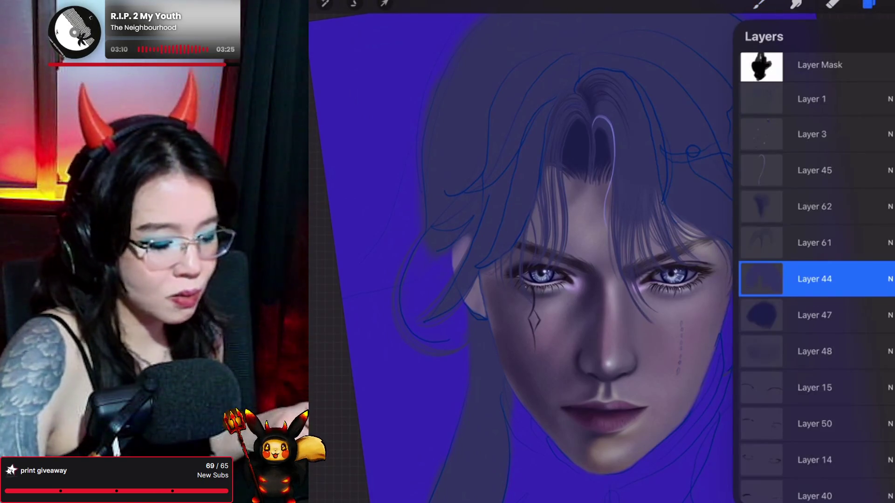
pyautogui.click(815, 206)
# Switch to the Forester soft brush and add soft shading across the face.
pyautogui.click(759, 5)
pyautogui.click(804, 119)
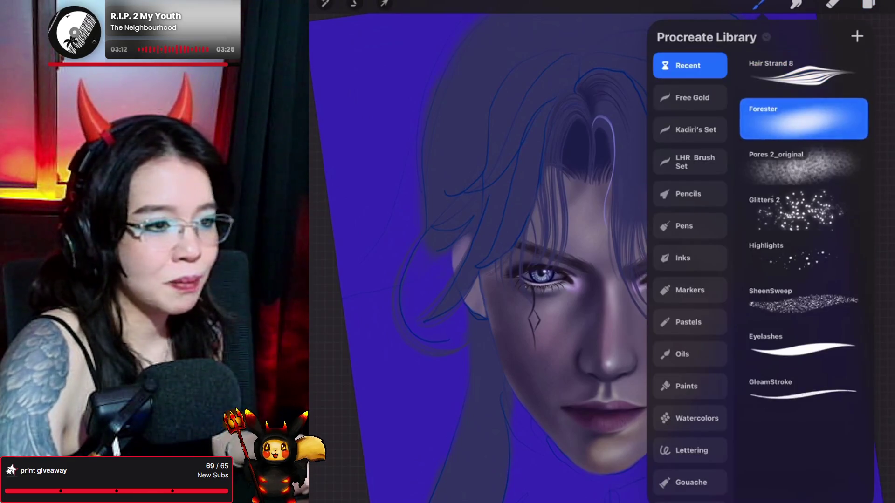
pyautogui.click(760, 4)
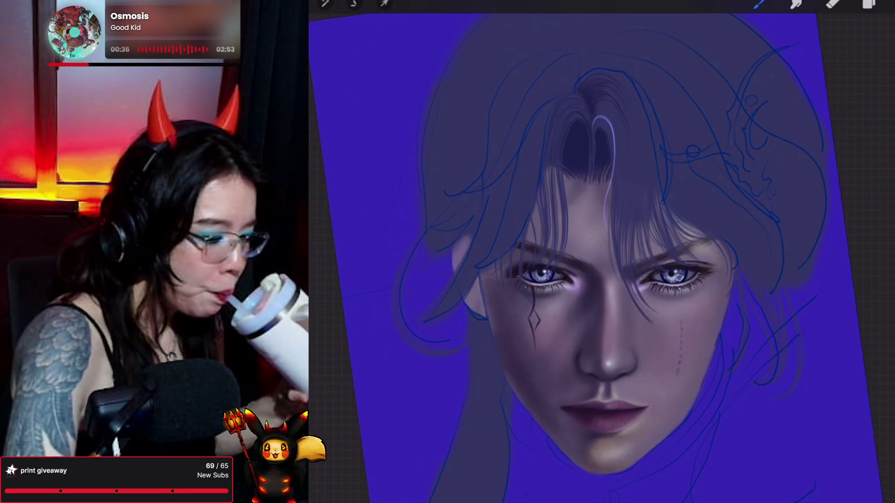
pyautogui.click(759, 4)
# Sample the dark hair colour and paint Hair Strand 8 strands along the parting.
pyautogui.click(580, 62)
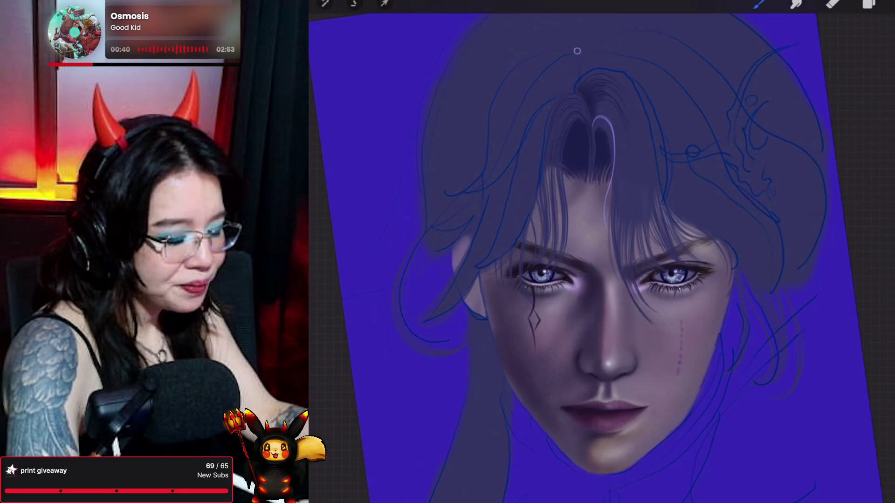
pyautogui.click(577, 138)
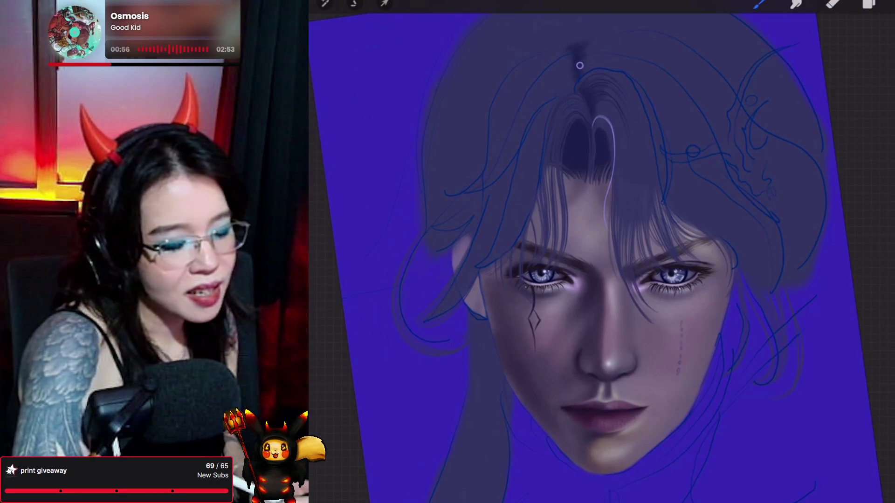
pyautogui.click(760, 4)
pyautogui.click(804, 119)
pyautogui.click(760, 4)
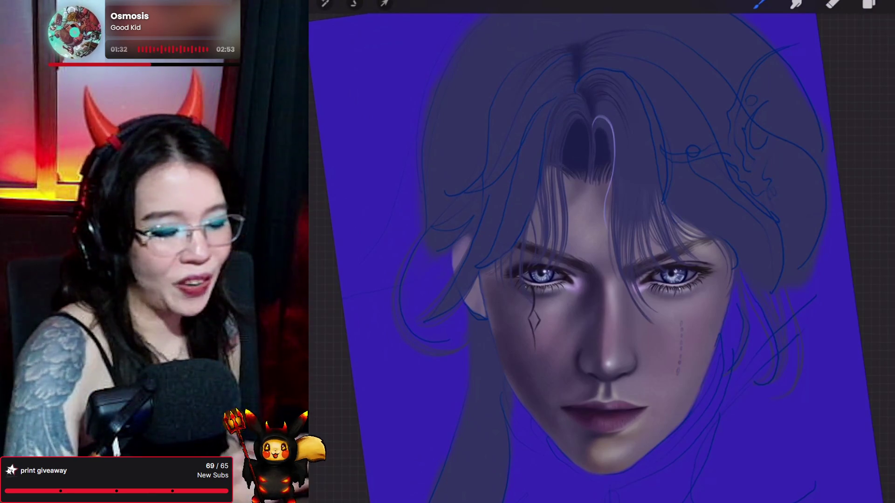
pyautogui.click(759, 4)
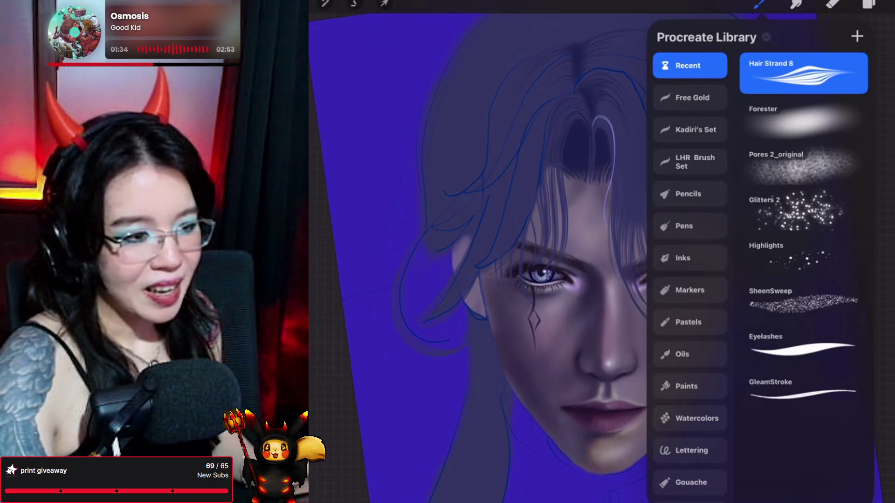
# Switch from Hair Strand 8 back to the Forester brush for soft painting.
pyautogui.click(801, 121)
pyautogui.click(758, 3)
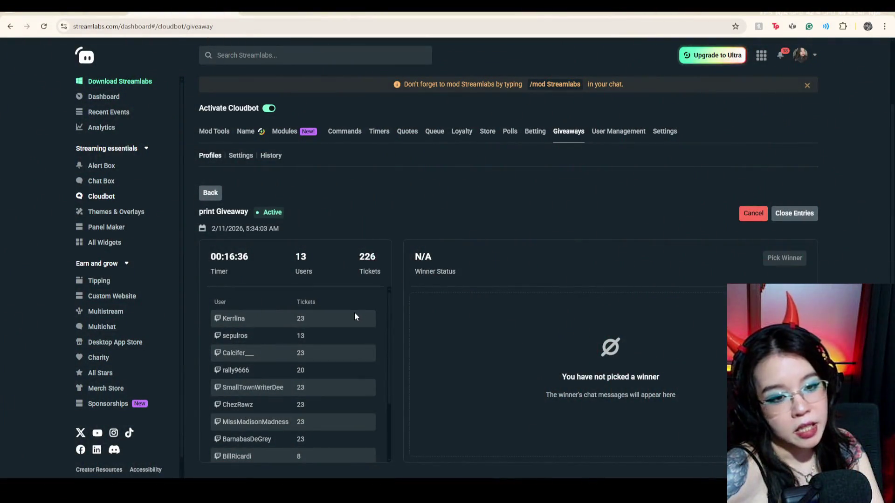
pyautogui.scroll(-1, 354, 317)
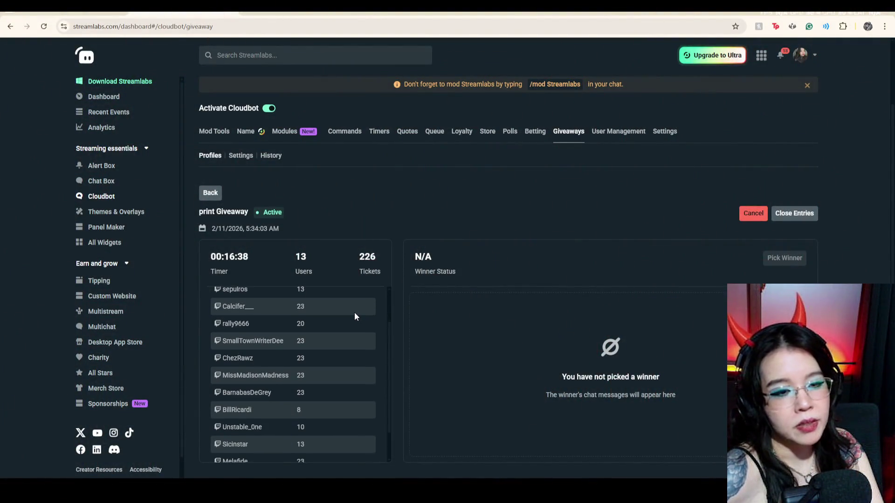
pyautogui.scroll(-1, 354, 317)
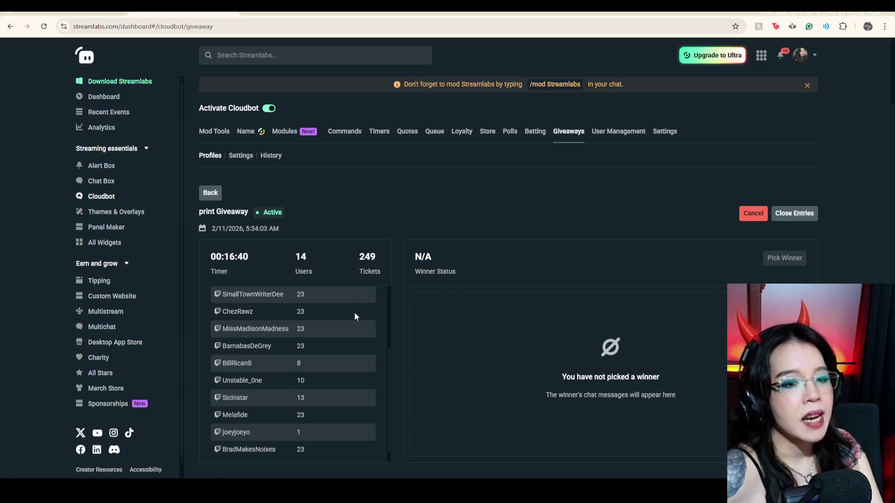
pyautogui.scroll(-1, 355, 313)
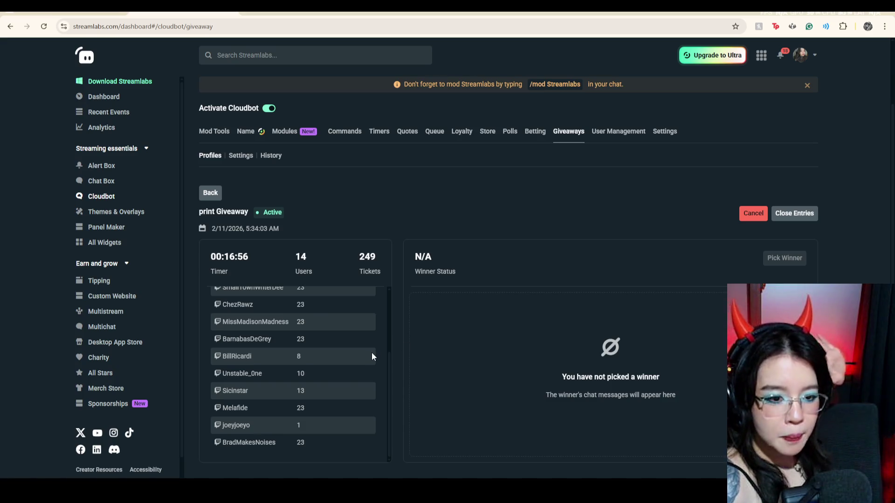
pyautogui.scroll(3, 372, 357)
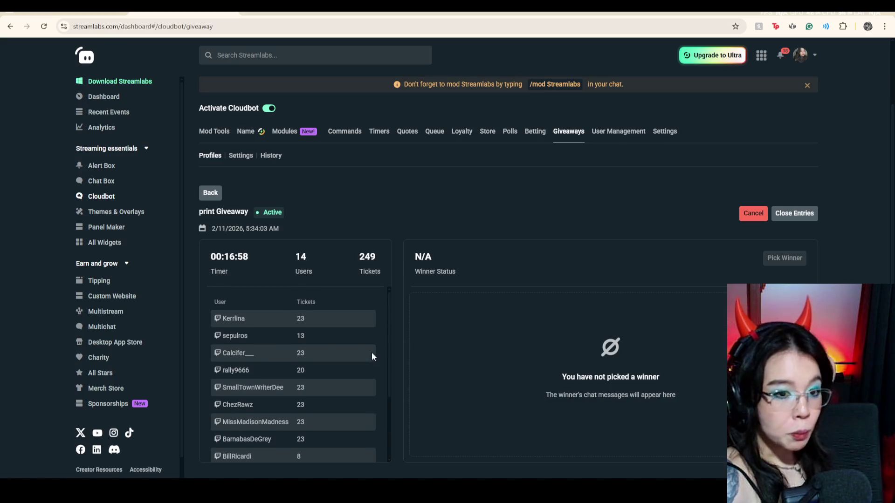
pyautogui.scroll(-3, 371, 356)
pyautogui.scroll(-1, 372, 356)
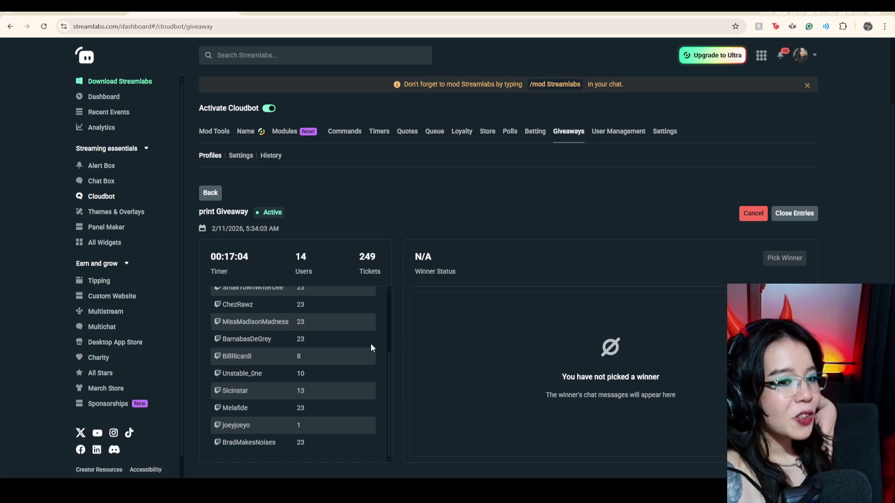
pyautogui.scroll(3, 372, 346)
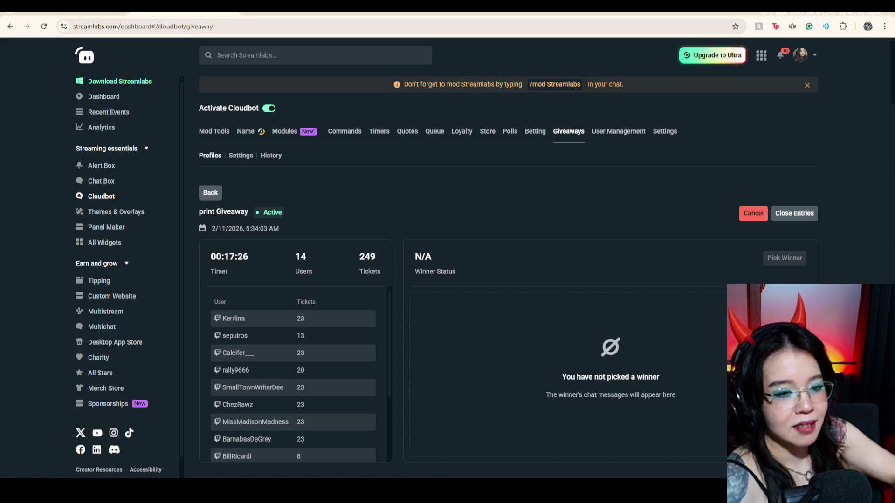
pyautogui.press('super')
pyautogui.write('calc')
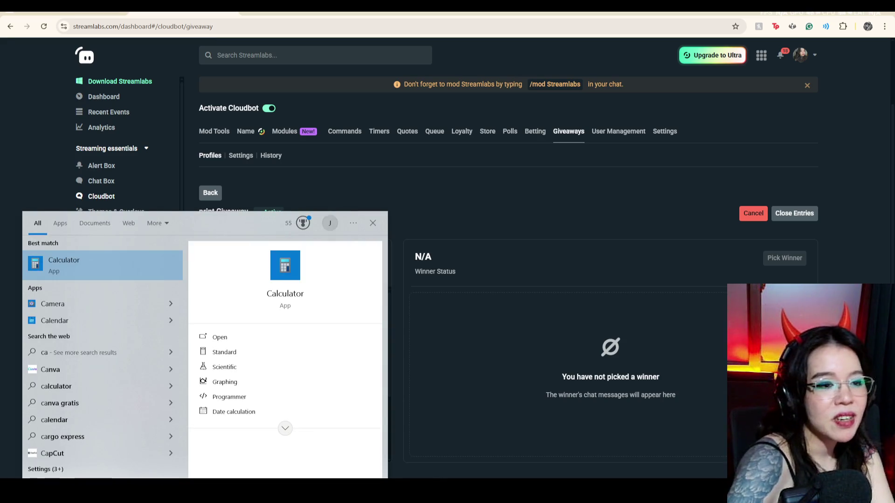
pyautogui.press('Return')
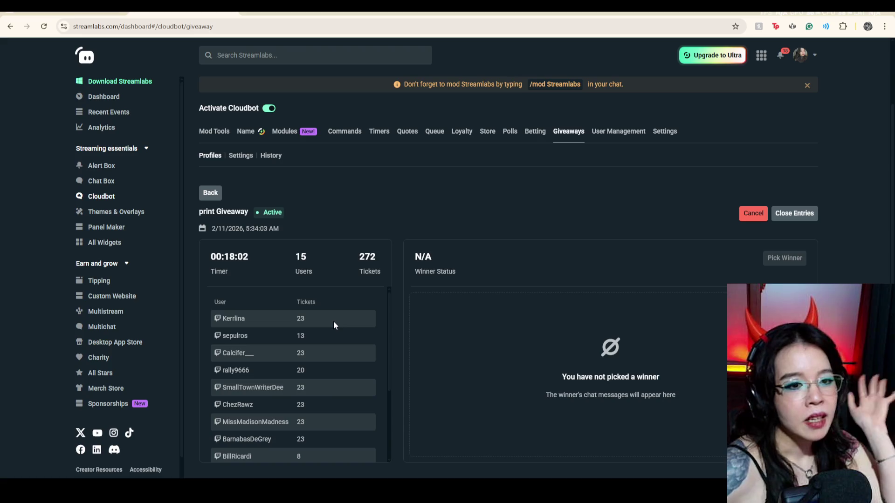
pyautogui.scroll(-1, 334, 322)
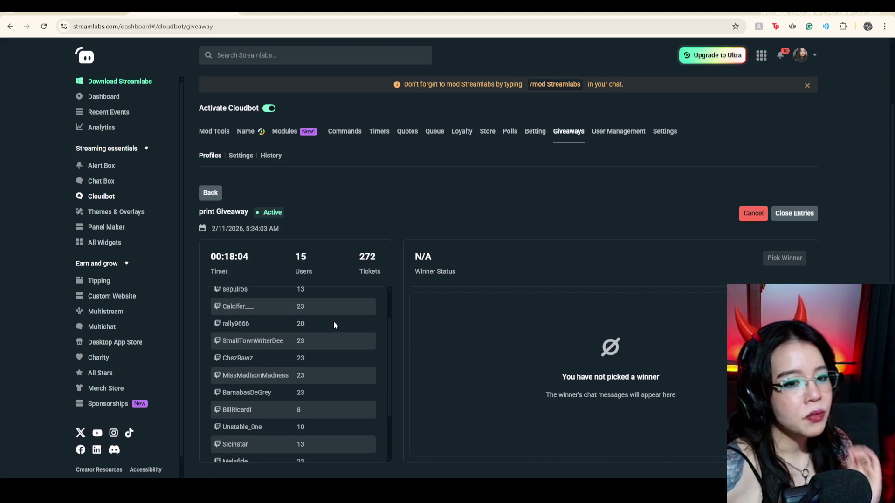
pyautogui.scroll(-1, 334, 324)
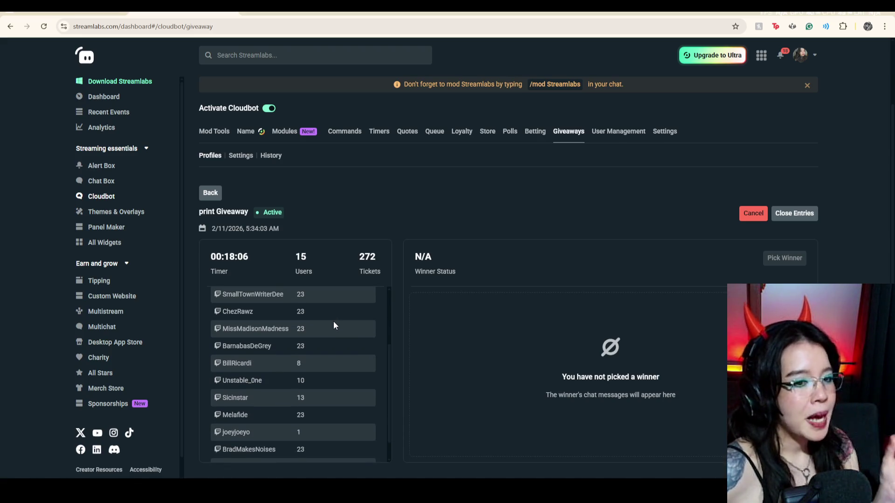
pyautogui.scroll(-1, 334, 323)
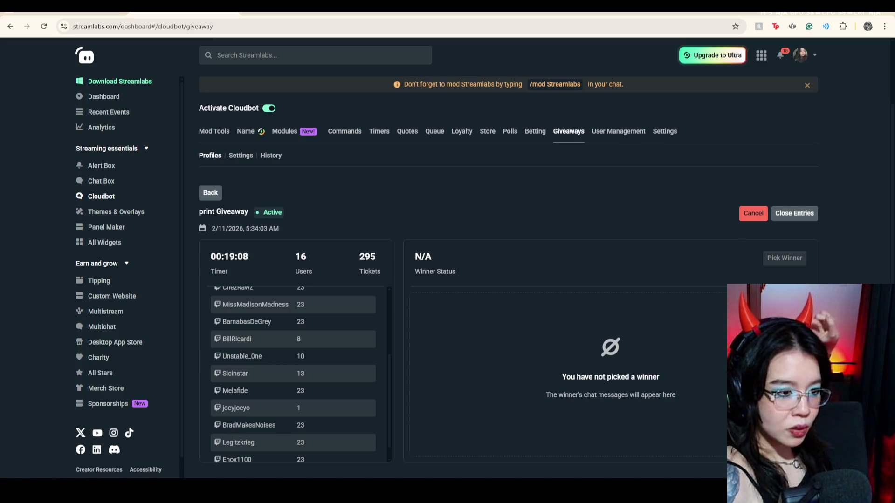
# Close entries on the print Giveaway at 16 entrants and pick a winner.
pyautogui.click(807, 218)
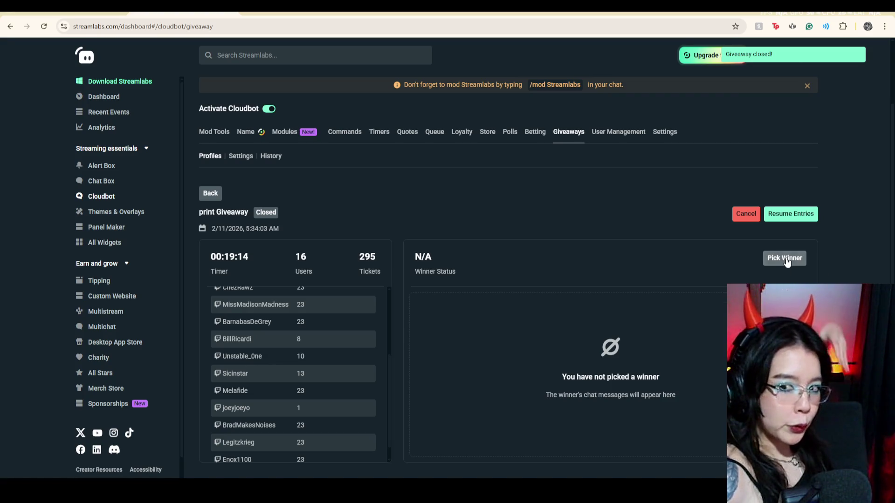
pyautogui.click(786, 259)
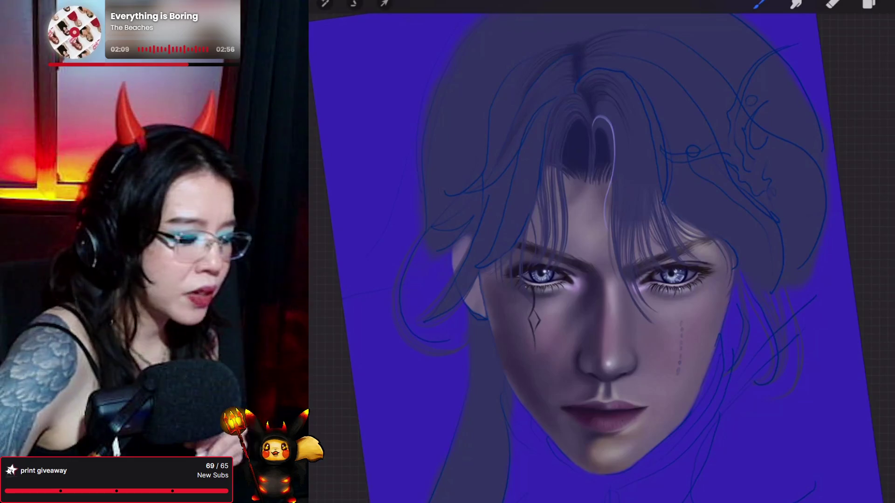
# Paint hair strands with the Hair Strand 6 brush.
pyautogui.click(760, 4)
pyautogui.click(759, 3)
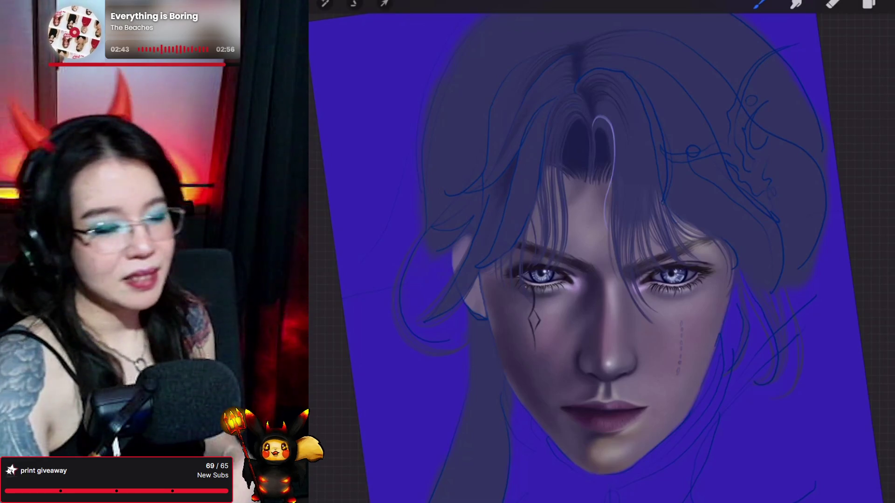
pyautogui.click(760, 4)
pyautogui.click(793, 112)
pyautogui.click(759, 4)
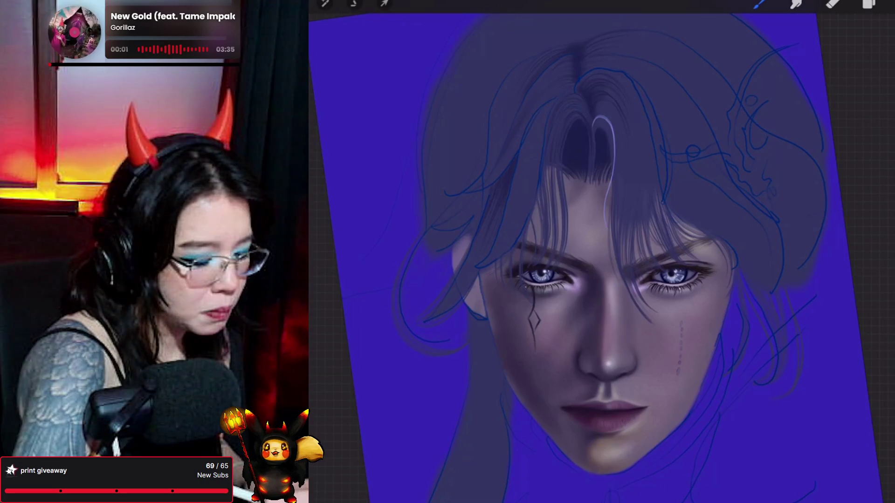
# Add soft shading over the hair with the Forester brush.
pyautogui.click(760, 4)
pyautogui.click(804, 118)
pyautogui.click(760, 5)
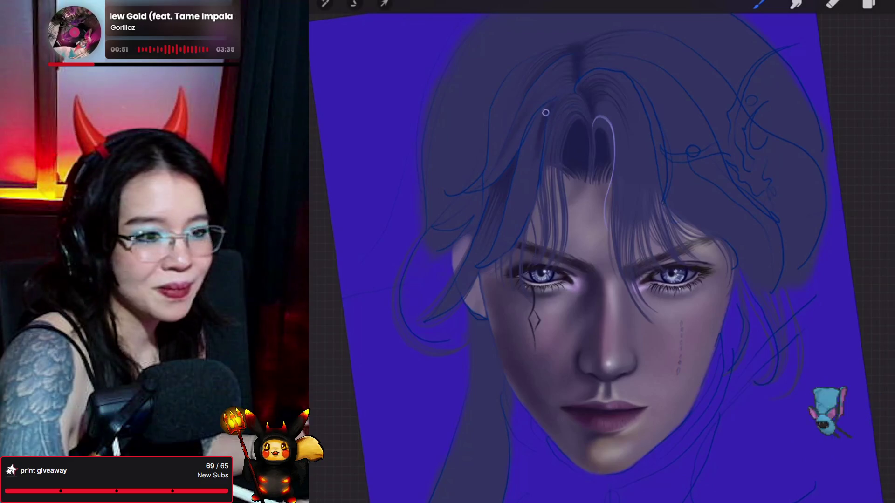
pyautogui.click(760, 4)
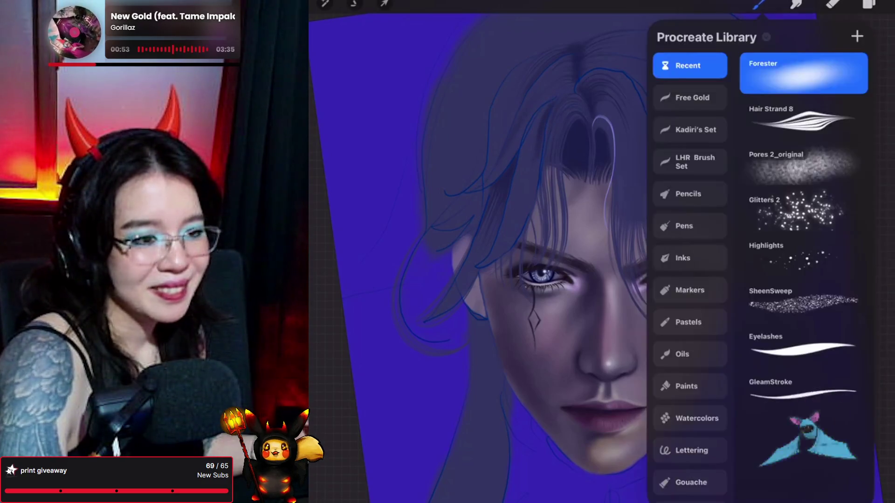
# Paint hair strands with Hair Strand 8, then soft shading with Forester.
pyautogui.click(802, 119)
pyautogui.click(760, 4)
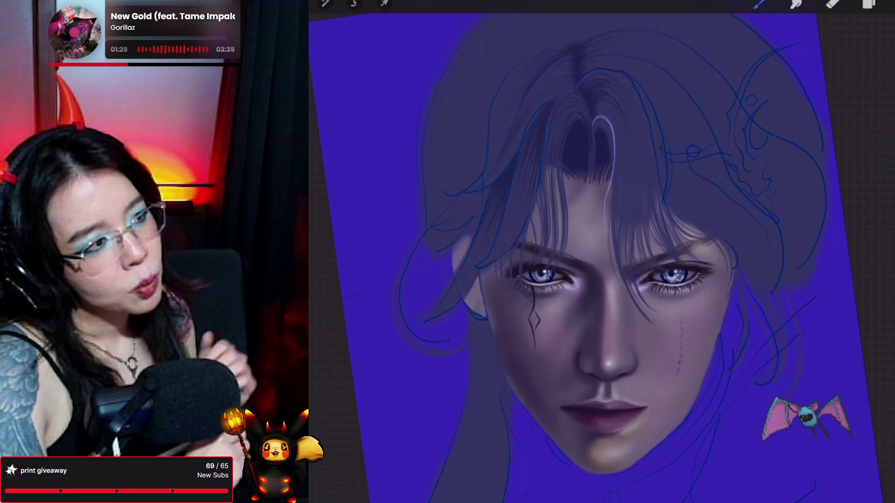
pyautogui.click(759, 3)
pyautogui.click(789, 106)
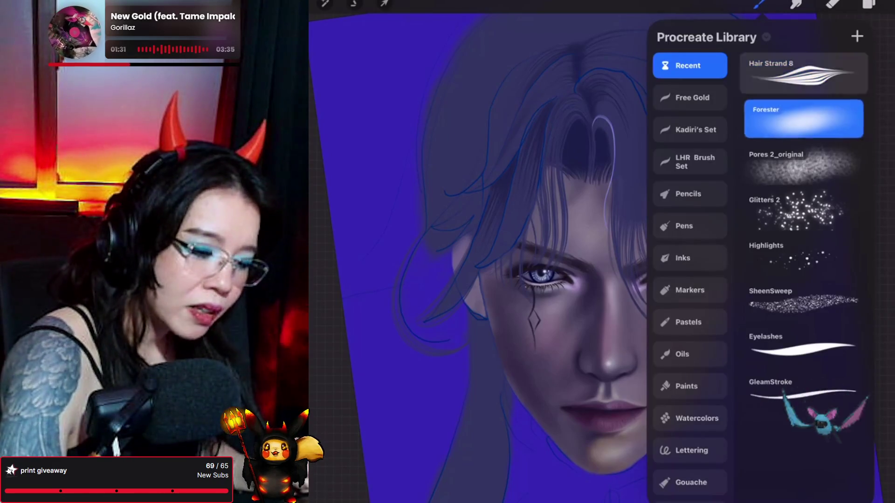
pyautogui.click(758, 3)
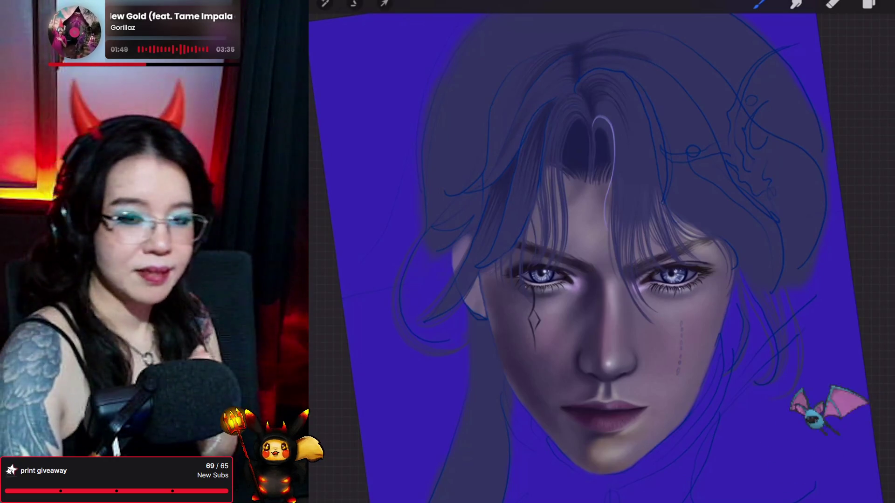
# Add more hair strands using the Hair Strand 6 brush.
pyautogui.click(760, 5)
pyautogui.click(799, 116)
pyautogui.click(760, 5)
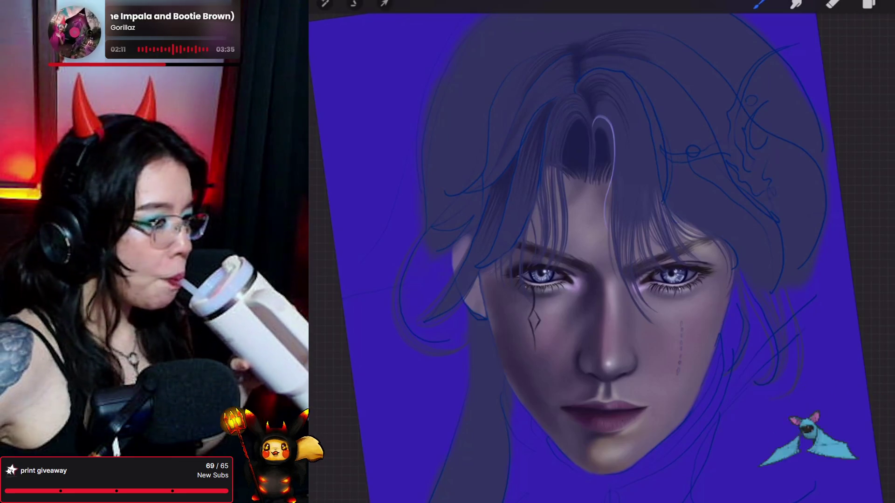
pyautogui.click(760, 5)
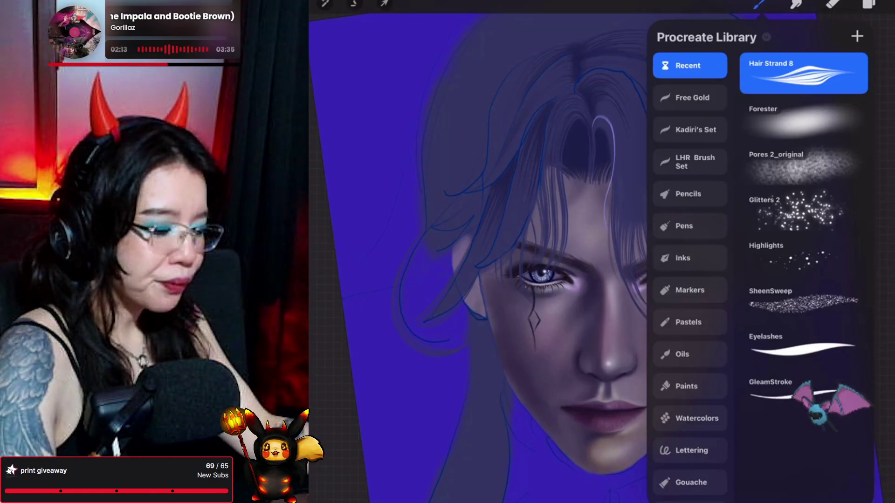
# With Forester, paint a dark strand down the hair left of the parting.
pyautogui.click(802, 120)
pyautogui.click(759, 4)
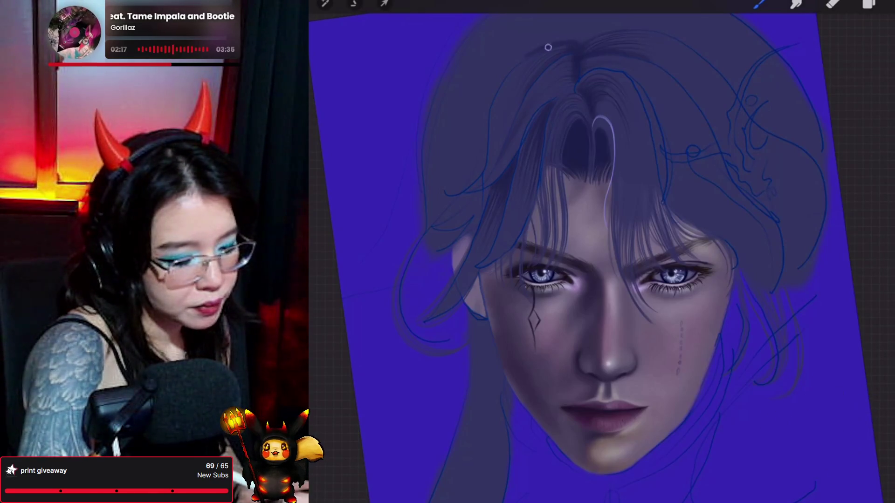
pyautogui.moveTo(500, 84); pyautogui.dragTo(487, 127)
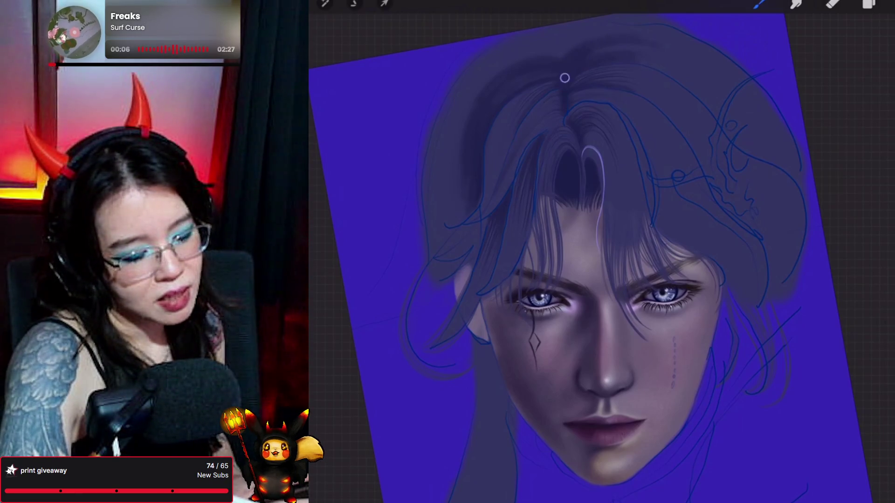
# Select a Hair Strand brush, straighten and enlarge the face on canvas, then switch to Smudge.
pyautogui.moveTo(556, 72); pyautogui.dragTo(582, 93)
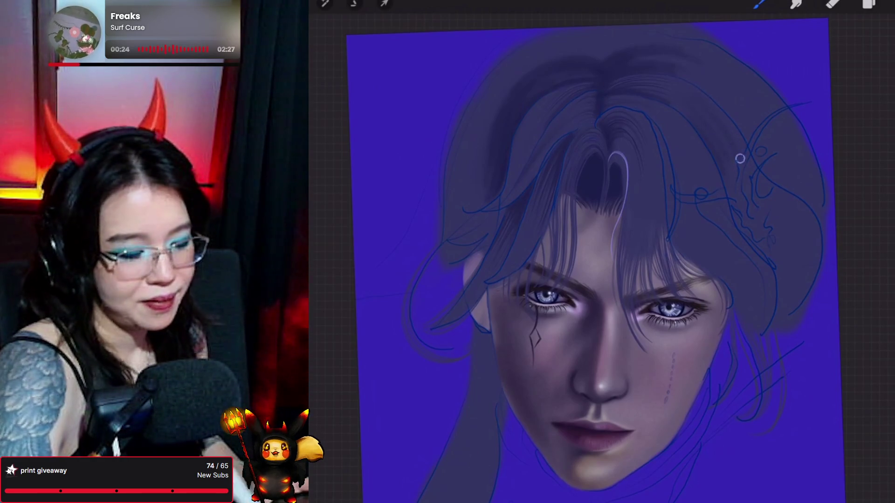
pyautogui.click(760, 4)
pyautogui.click(804, 119)
pyautogui.click(760, 4)
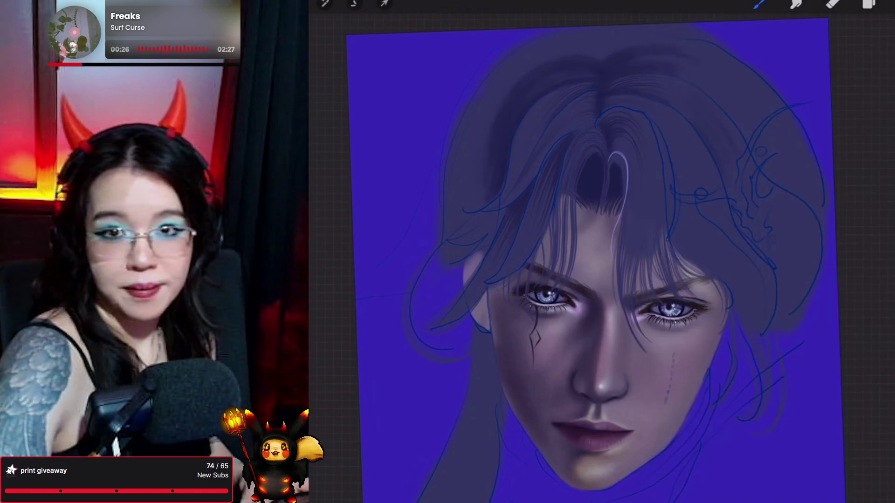
pyautogui.moveTo(545, 296)
pyautogui.mouseDown()
pyautogui.moveTo(548, 275)
pyautogui.moveTo(531, 282)
pyautogui.mouseUp()
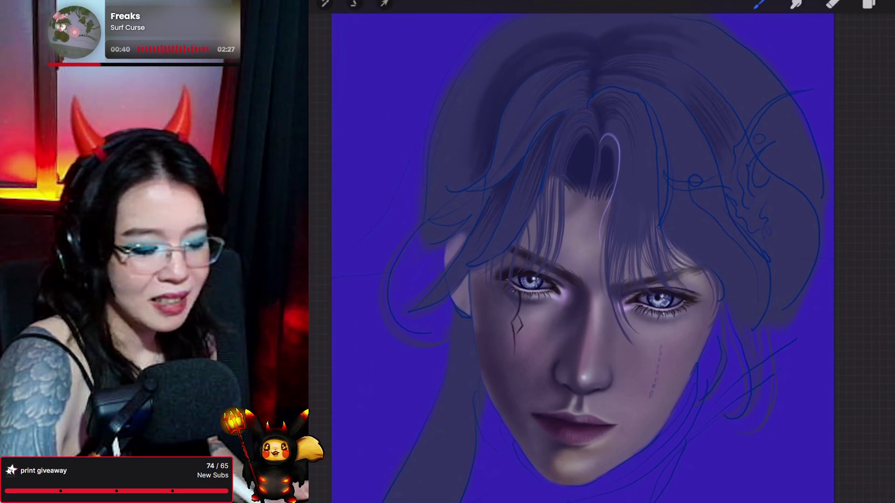
pyautogui.press('s')
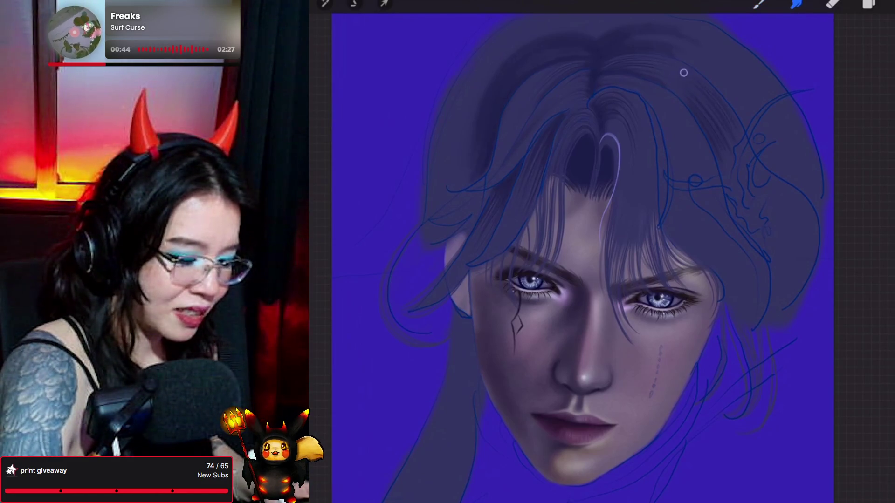
# Smudge-blend the crown's hair strands, then select the Hair Strand 8 brush.
pyautogui.click(796, 4)
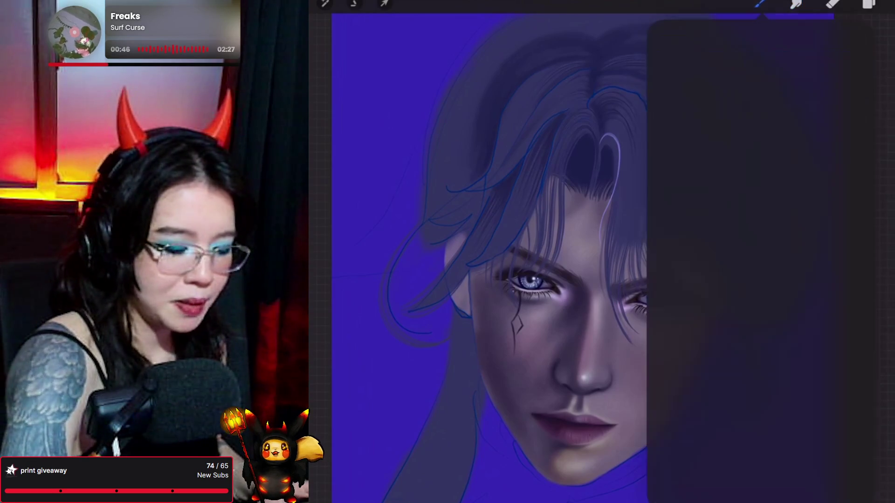
pyautogui.click(796, 4)
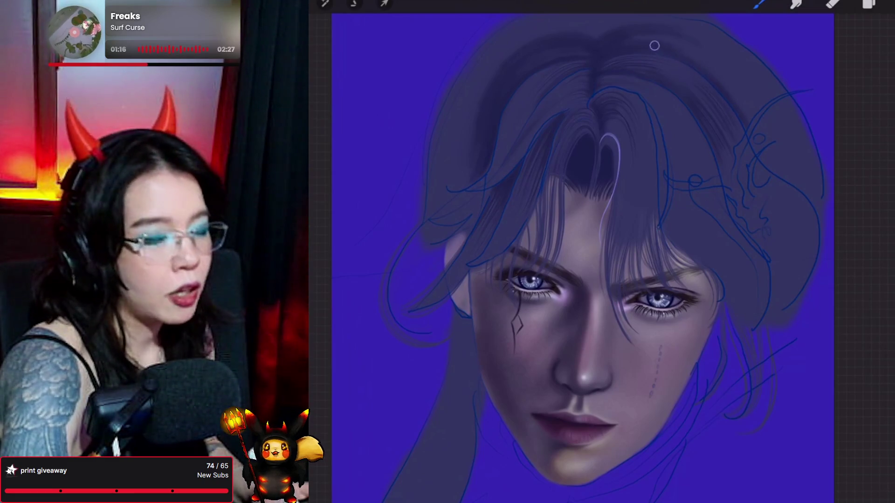
pyautogui.click(759, 4)
pyautogui.click(800, 115)
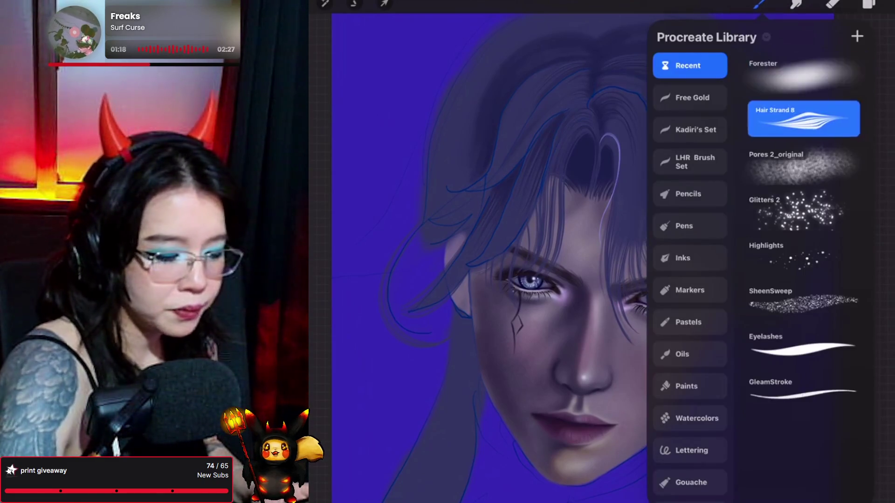
# Shift, zoom and rotate the portrait nearly upright, then switch to another recent brush.
pyautogui.click(760, 4)
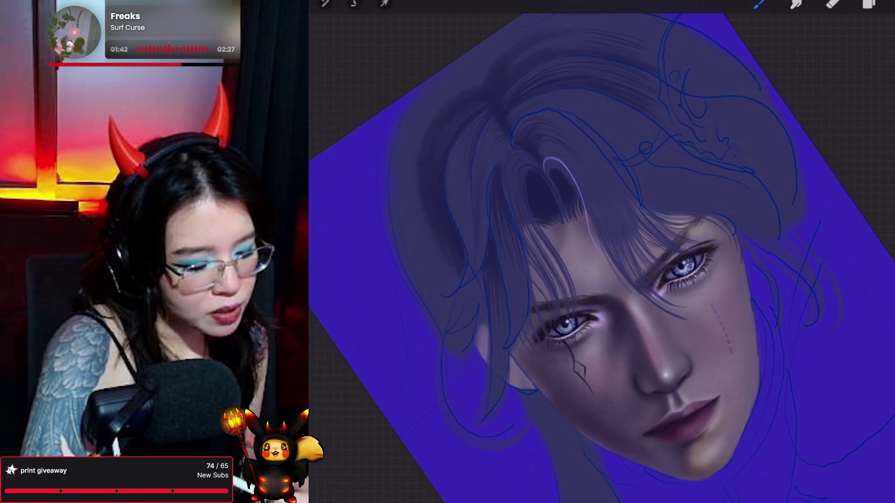
pyautogui.moveTo(565, 324); pyautogui.dragTo(589, 334)
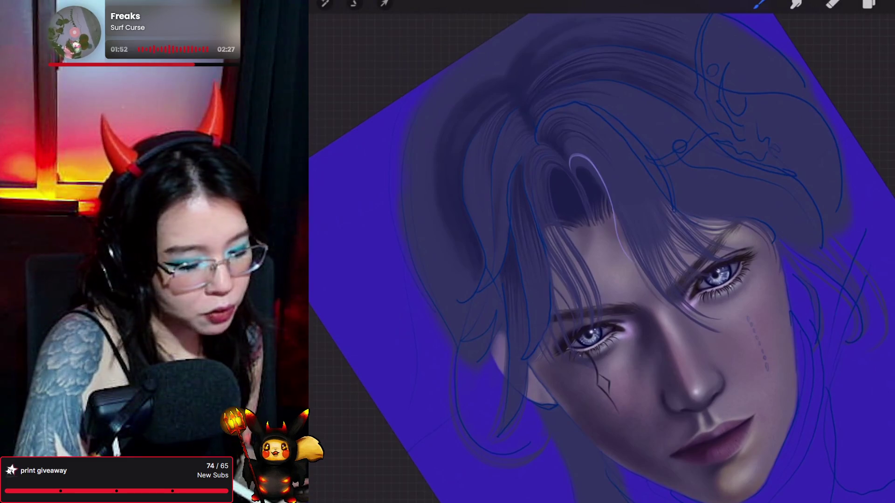
pyautogui.moveTo(589, 333)
pyautogui.mouseDown()
pyautogui.moveTo(579, 286)
pyautogui.moveTo(575, 303)
pyautogui.mouseUp()
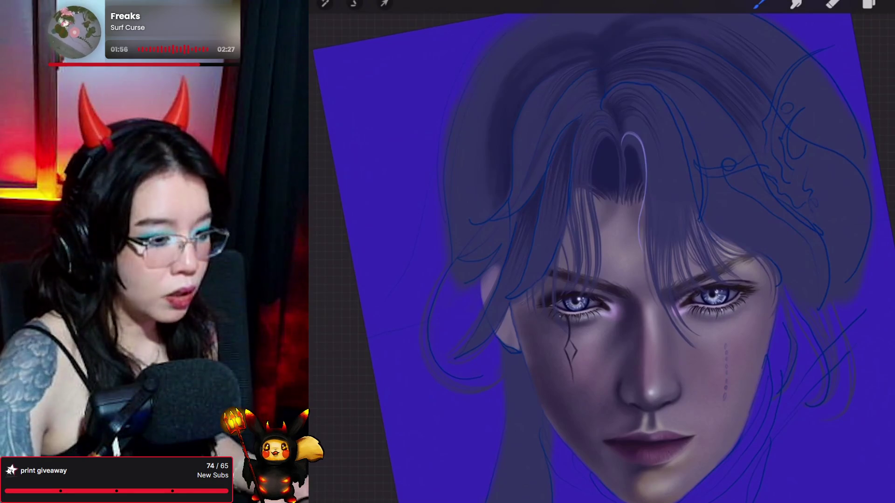
pyautogui.click(760, 3)
pyautogui.click(799, 119)
pyautogui.click(759, 4)
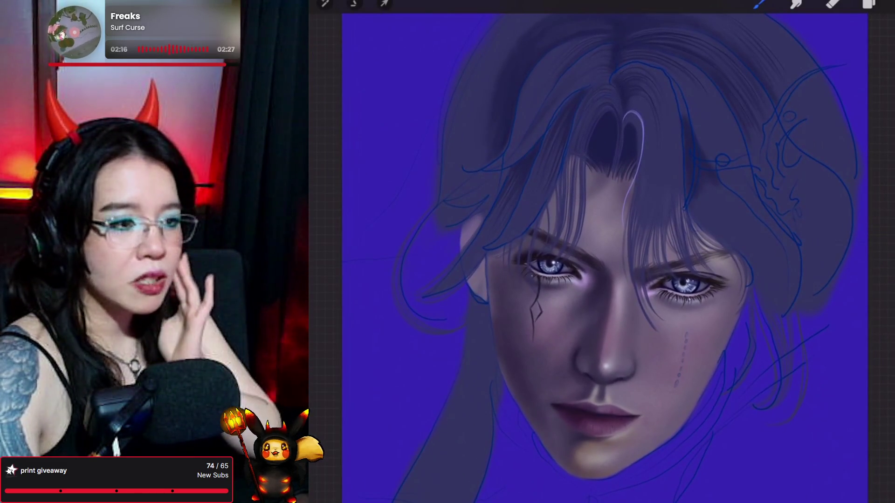
pyautogui.click(760, 4)
# Try the second recent brush, then switch to the Forester brush from Recent.
pyautogui.click(801, 119)
pyautogui.click(760, 3)
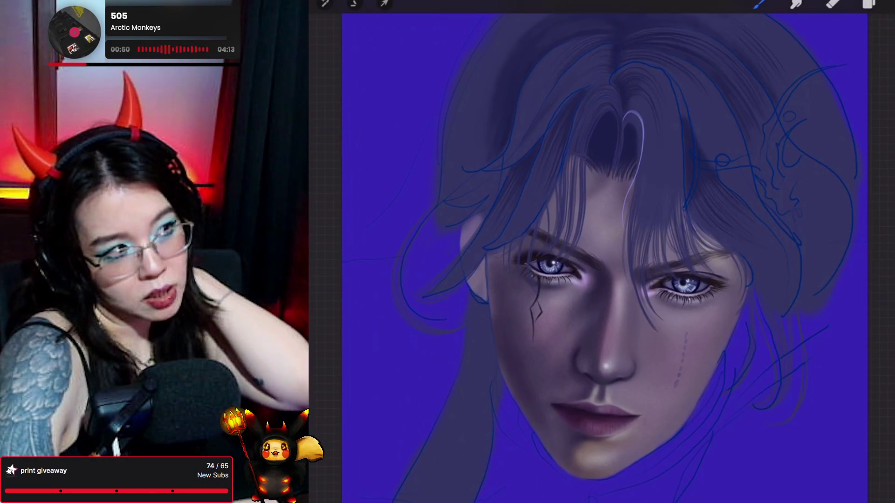
pyautogui.click(760, 4)
pyautogui.click(804, 119)
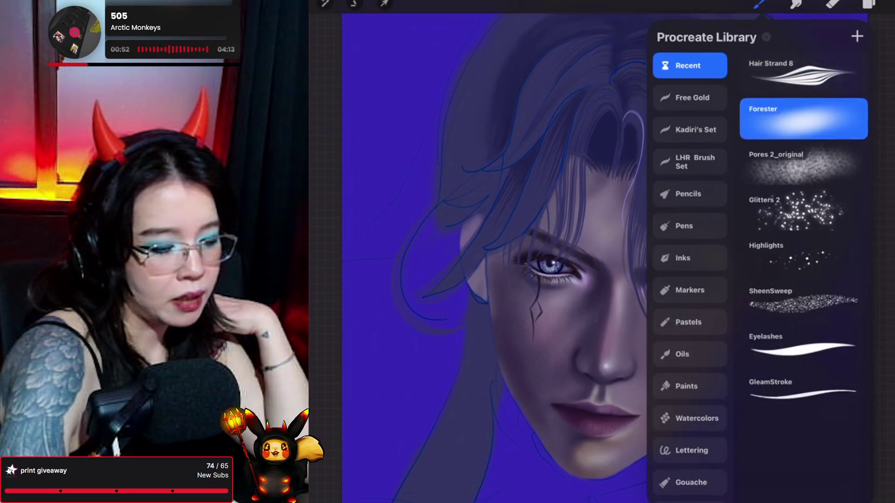
# Return to the canvas, then reselect Hair Strand 8 from the Recent brushes.
pyautogui.click(759, 4)
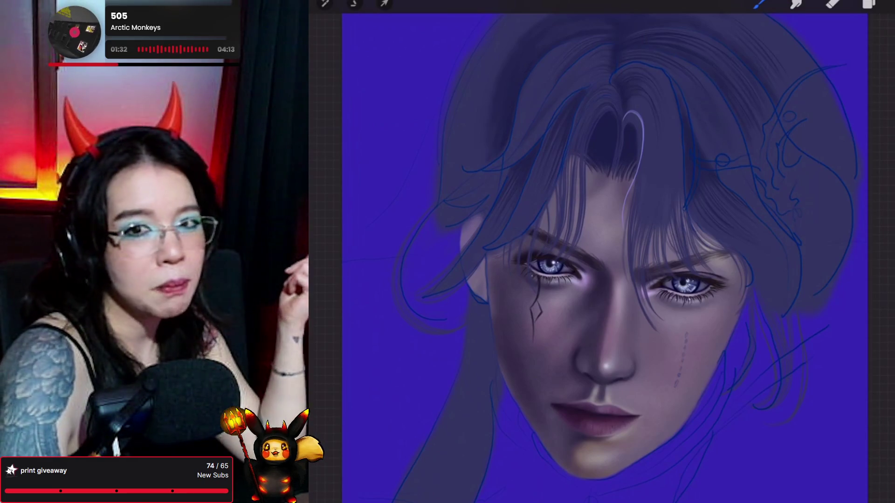
pyautogui.click(759, 4)
pyautogui.click(804, 119)
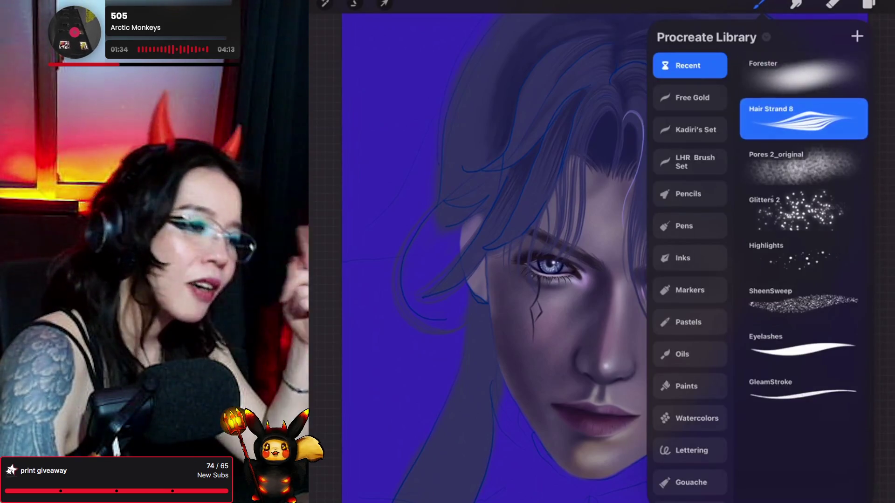
# Close the brush library and bring up the layer list showing Layer 62.
pyautogui.click(759, 4)
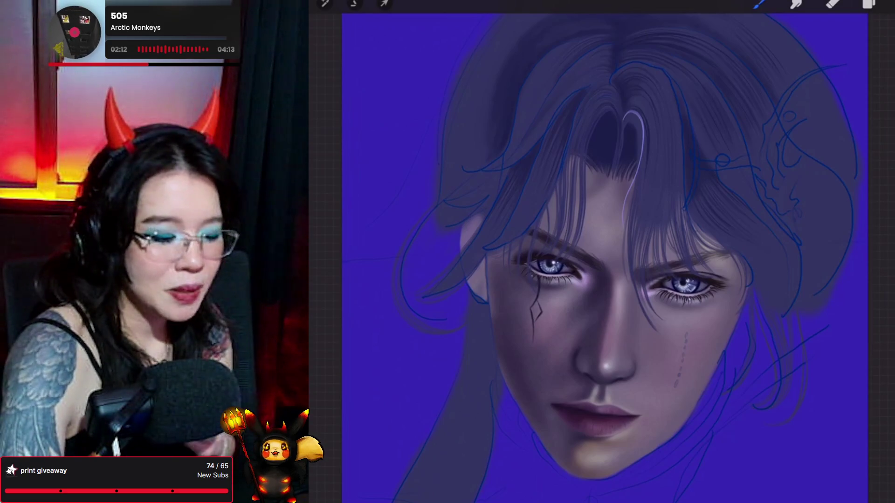
pyautogui.press('l')
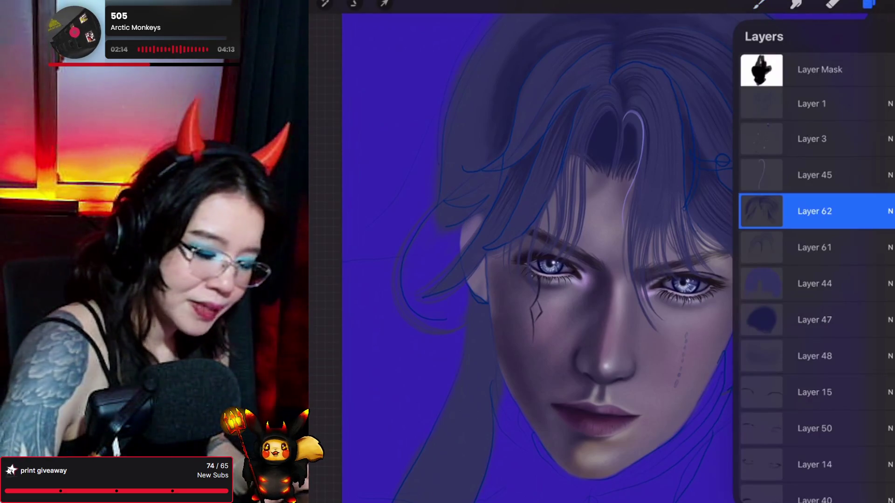
# Scroll through the layer list and undo to bring back the grey colour dabs.
pyautogui.scroll(-5, 816, 280)
pyautogui.scroll(-5, 816, 279)
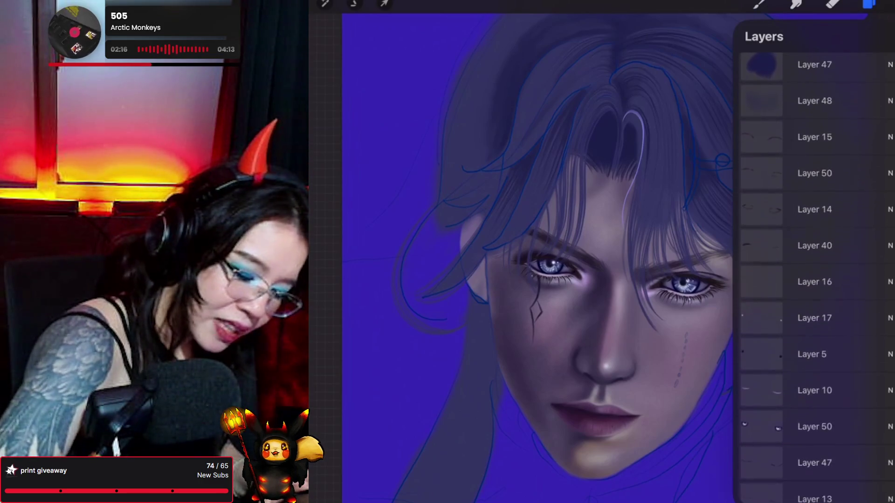
pyautogui.press('l')
pyautogui.moveTo(559, 256); pyautogui.dragTo(508, 266)
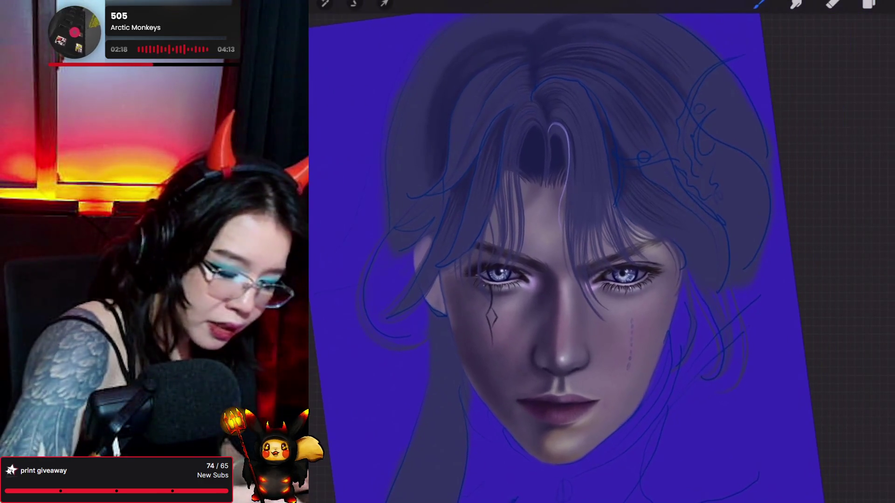
pyautogui.press('l')
pyautogui.scroll(-1, 815, 280)
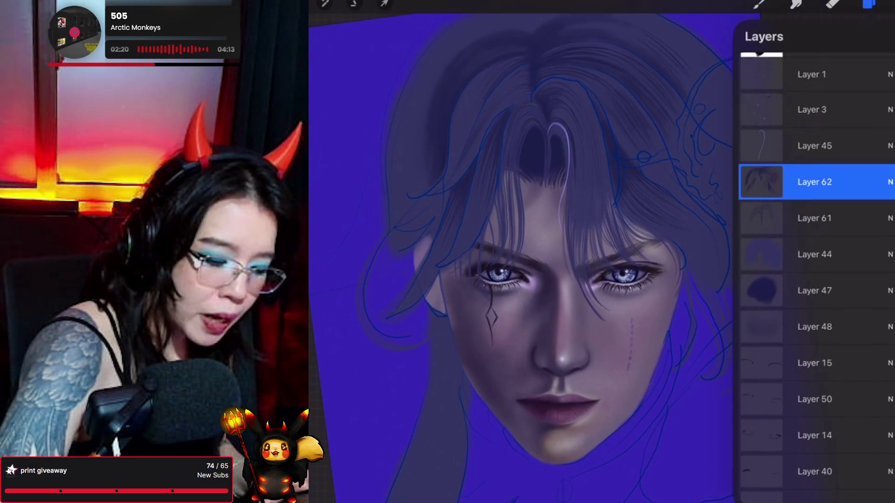
pyautogui.hotkey('ctrl', 'z')
# Sample a hair colour with the eyedropper, hide the grey dab layer, and select Layer 45.
pyautogui.click(600, 80)
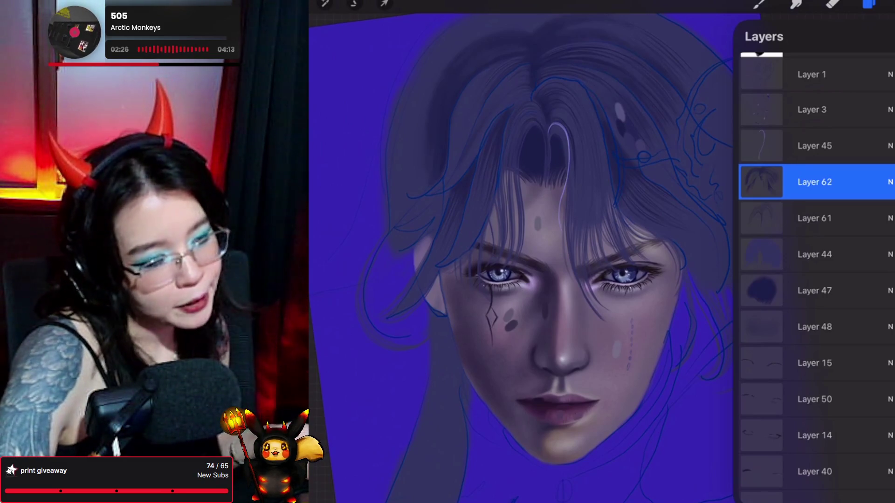
pyautogui.click(641, 126)
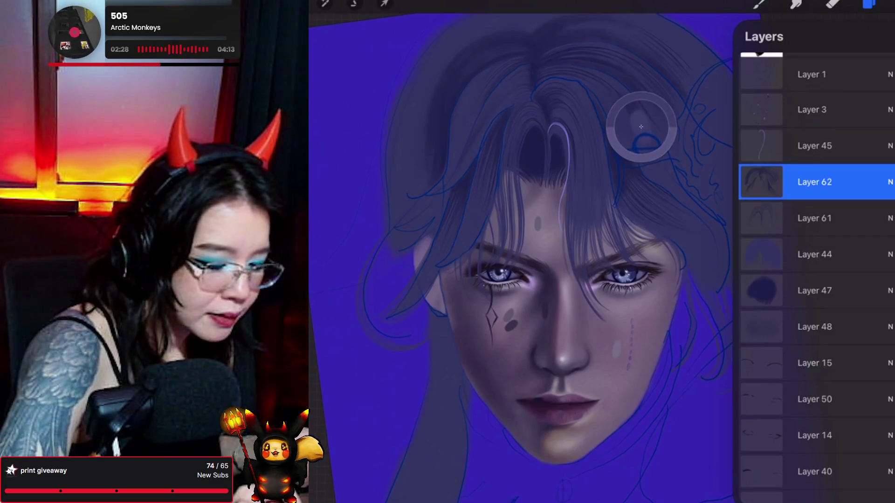
pyautogui.moveTo(642, 126)
pyautogui.mouseDown()
pyautogui.moveTo(631, 116)
pyautogui.moveTo(633, 92)
pyautogui.moveTo(623, 98)
pyautogui.moveTo(627, 110)
pyautogui.moveTo(639, 93)
pyautogui.moveTo(611, 84)
pyautogui.moveTo(643, 127)
pyautogui.moveTo(631, 88)
pyautogui.mouseUp()
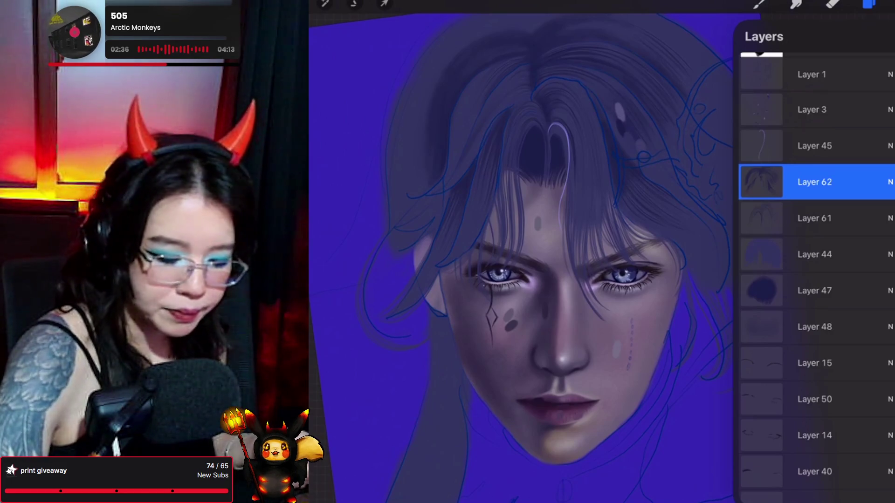
pyautogui.click(891, 110)
pyautogui.click(815, 145)
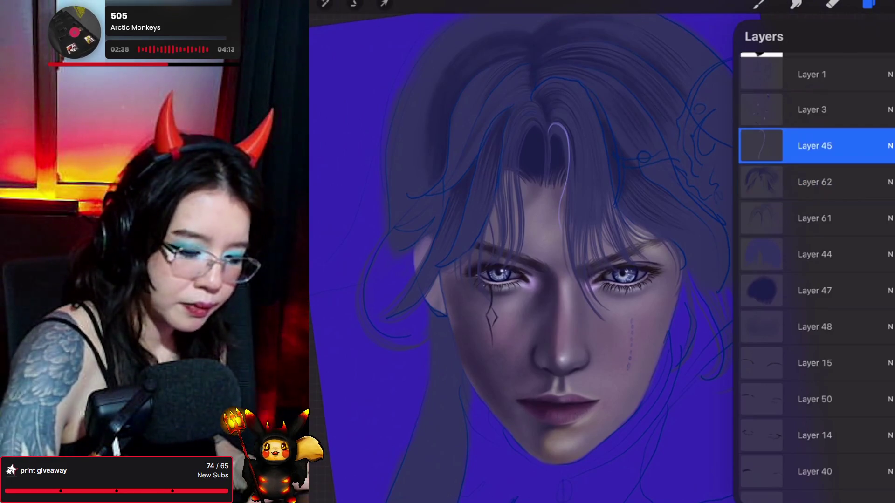
# Add new Layer 64 above Layer 45 and pick a painting brush.
pyautogui.click(881, 36)
pyautogui.click(759, 4)
pyautogui.click(759, 4)
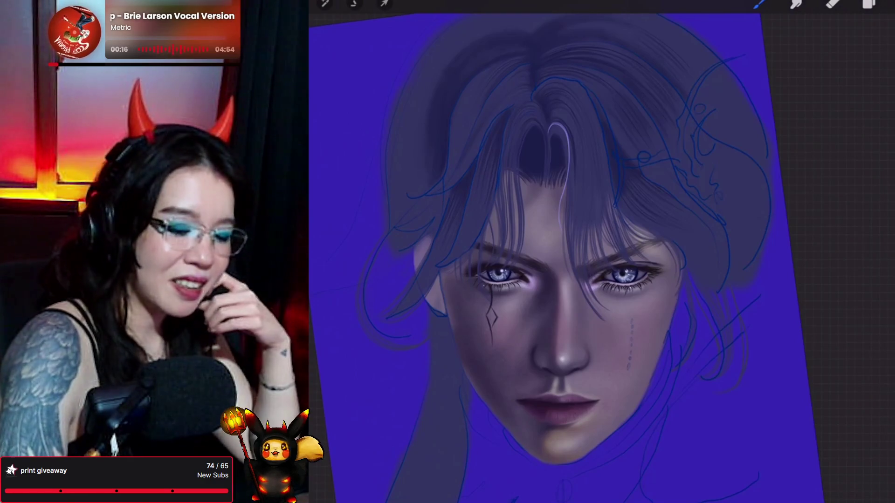
pyautogui.click(869, 3)
pyautogui.click(760, 4)
pyautogui.click(760, 4)
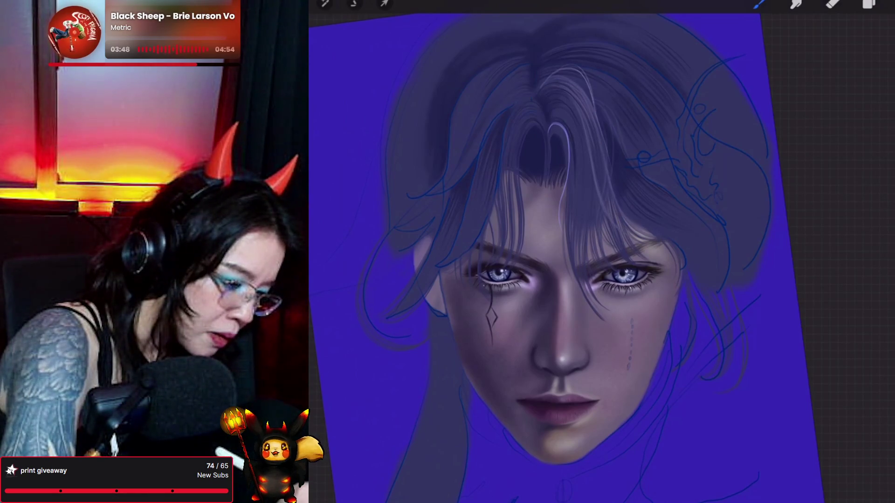
pyautogui.press('e')
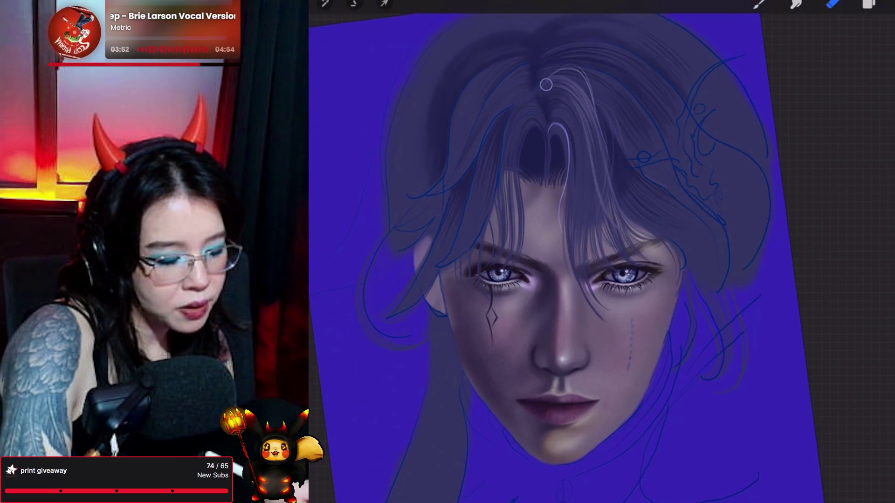
pyautogui.press('b')
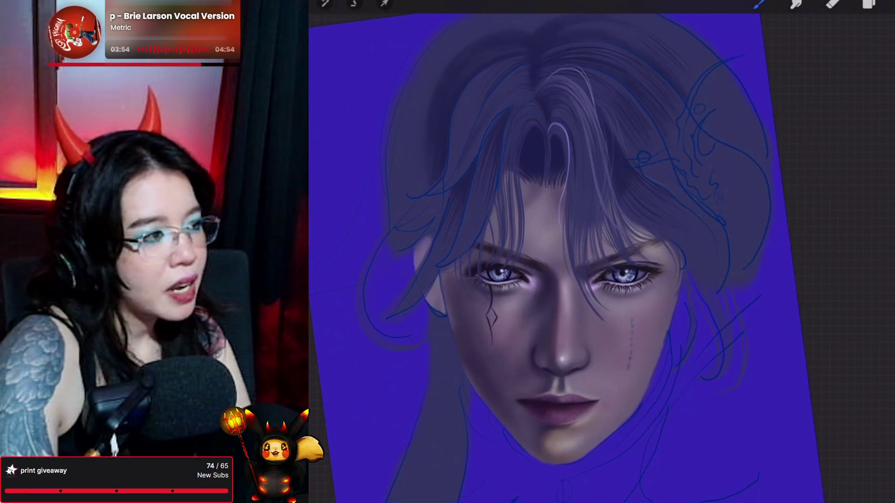
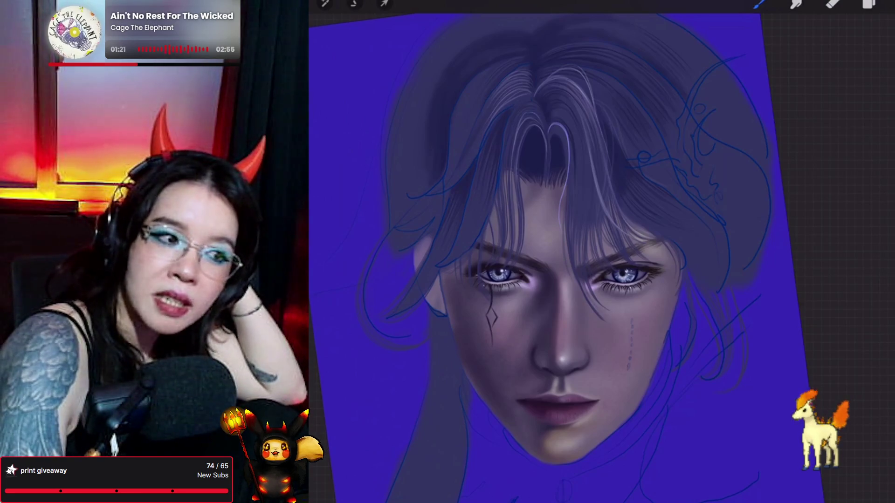
# Lightly erase a few hair strands near the parting, toggling between eraser and brush.
pyautogui.press('e')
pyautogui.moveTo(515, 89)
pyautogui.mouseDown()
pyautogui.moveTo(522, 85)
pyautogui.moveTo(488, 111)
pyautogui.mouseUp()
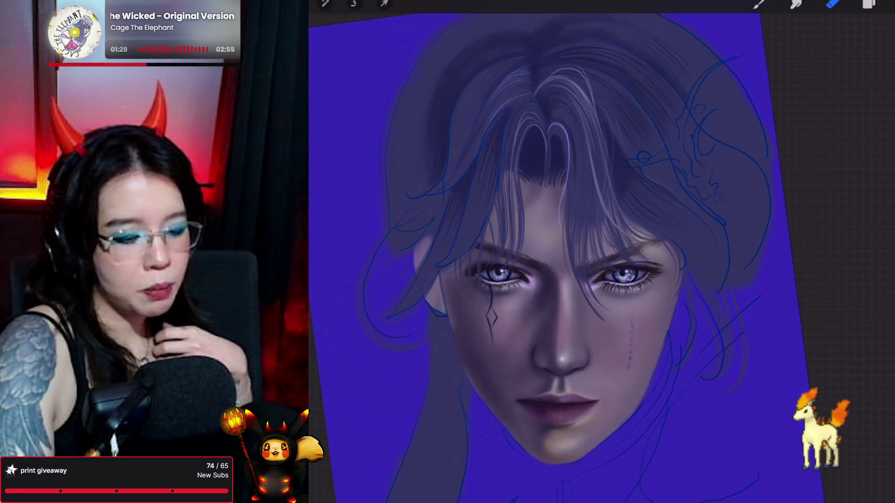
pyautogui.click(758, 3)
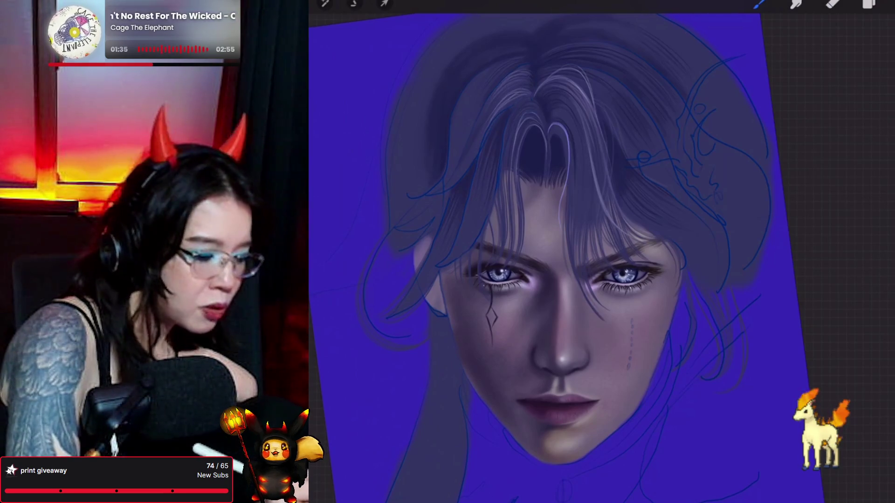
pyautogui.click(833, 4)
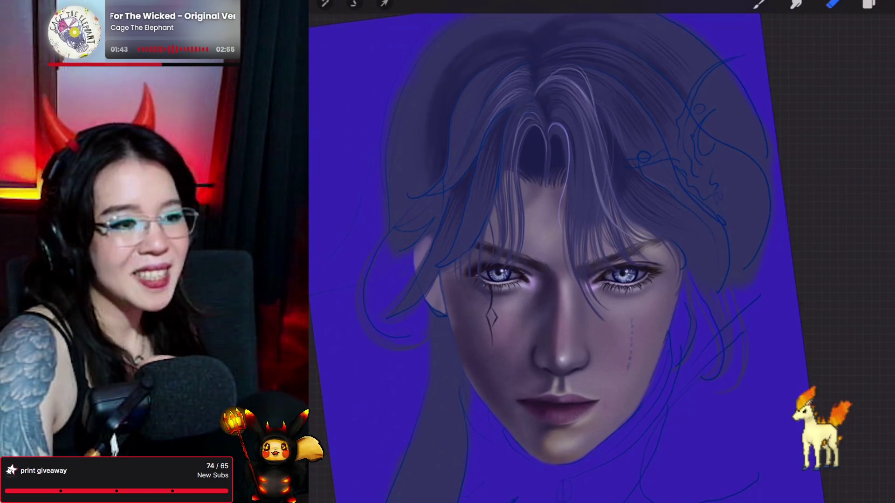
pyautogui.click(759, 4)
# Load the second library brush, switch to Smudge, and turn the canvas upright and enlarged.
pyautogui.click(760, 4)
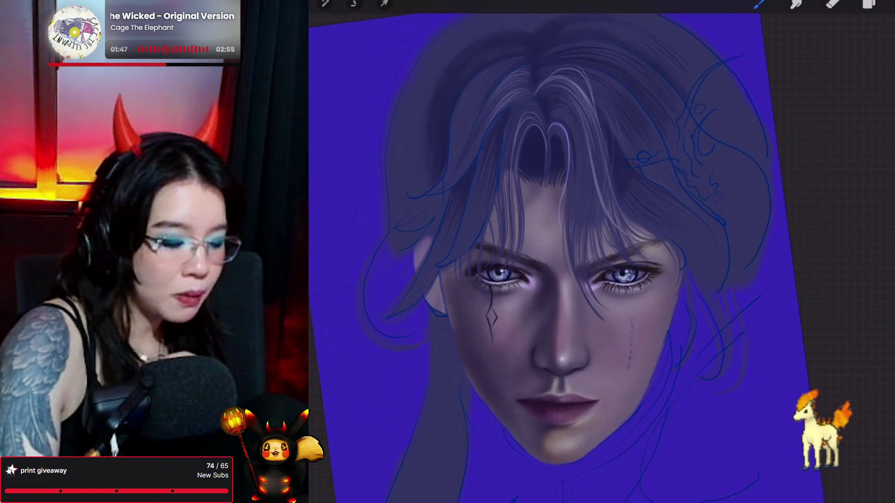
pyautogui.click(760, 4)
pyautogui.click(792, 104)
pyautogui.click(759, 4)
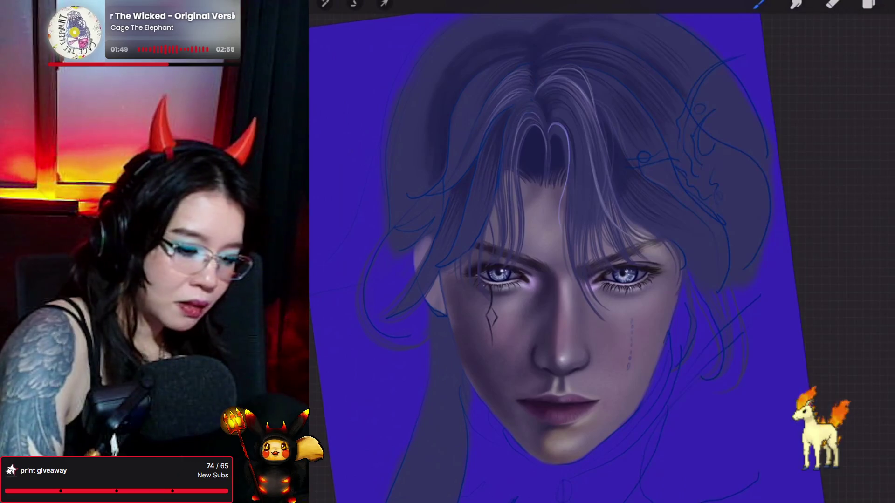
pyautogui.click(869, 4)
pyautogui.click(869, 4)
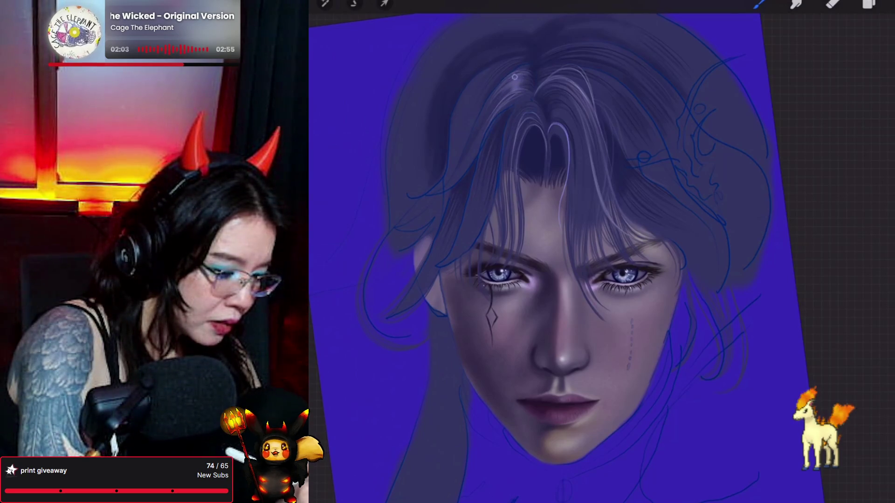
pyautogui.click(796, 3)
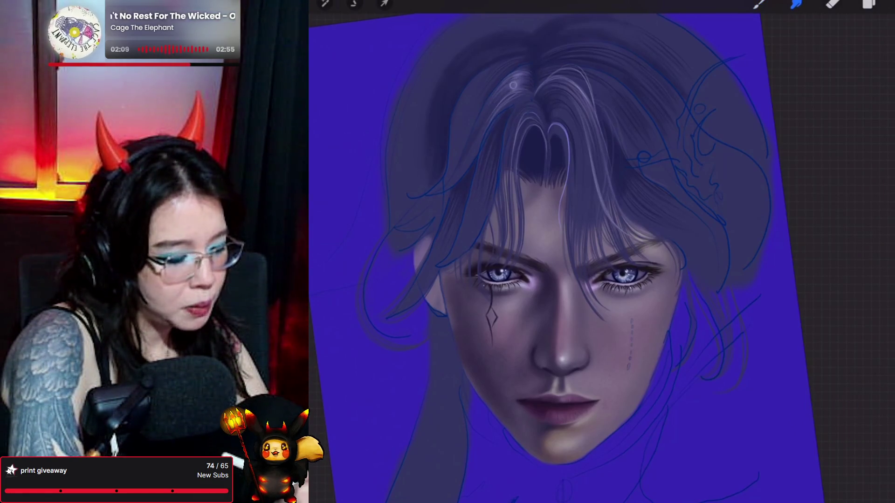
pyautogui.moveTo(503, 264)
pyautogui.mouseDown()
pyautogui.moveTo(600, 279)
pyautogui.moveTo(546, 259)
pyautogui.moveTo(539, 233)
pyautogui.mouseUp()
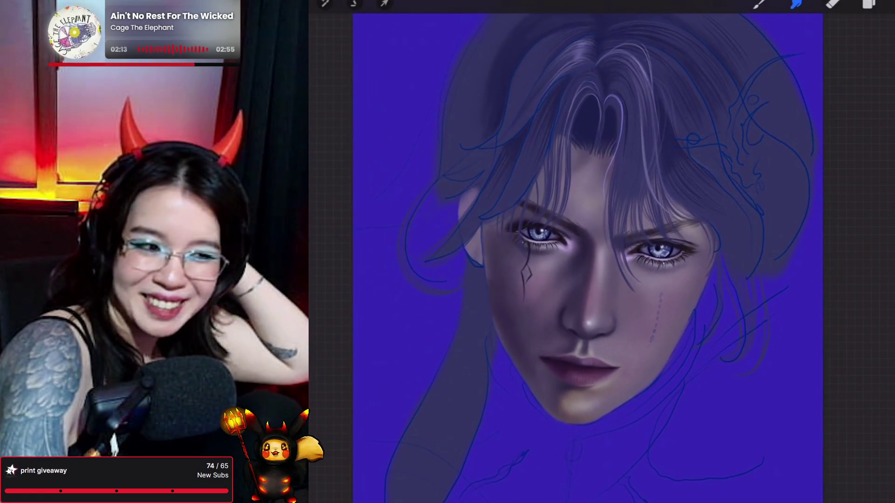
pyautogui.press('b')
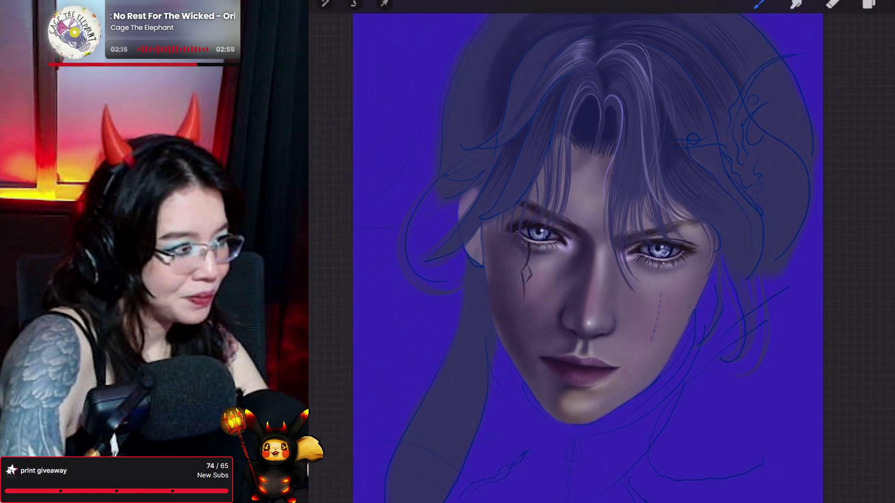
pyautogui.click(759, 3)
pyautogui.click(760, 4)
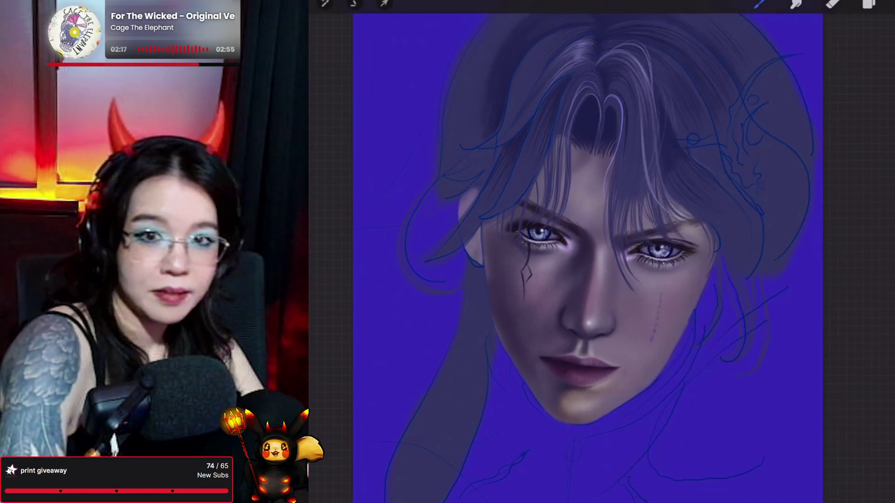
pyautogui.scroll(2, 583, 233)
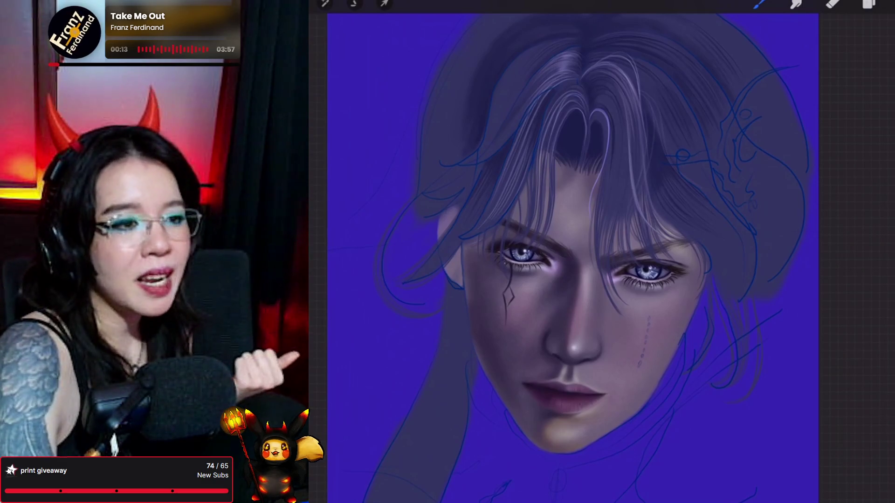
pyautogui.click(796, 4)
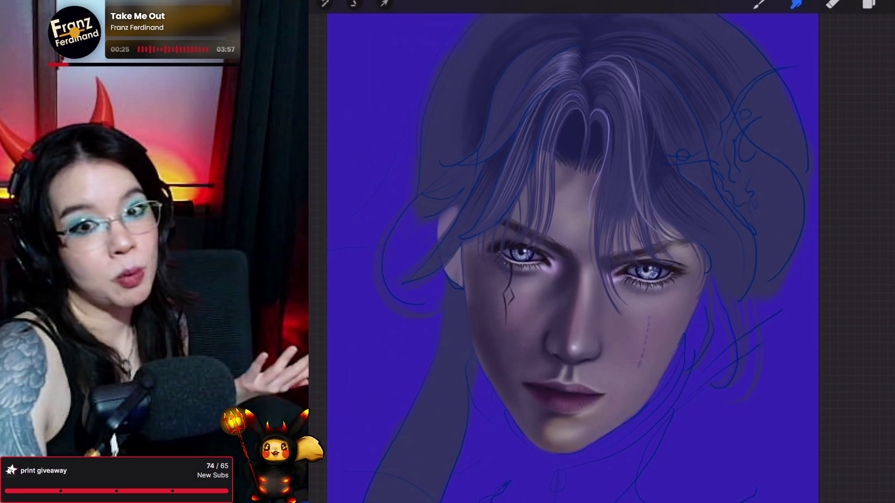
pyautogui.click(760, 4)
pyautogui.click(760, 4)
# Load the top brush from the library, check the layers, then switch to Smudge.
pyautogui.click(793, 70)
pyautogui.click(760, 4)
pyautogui.click(870, 3)
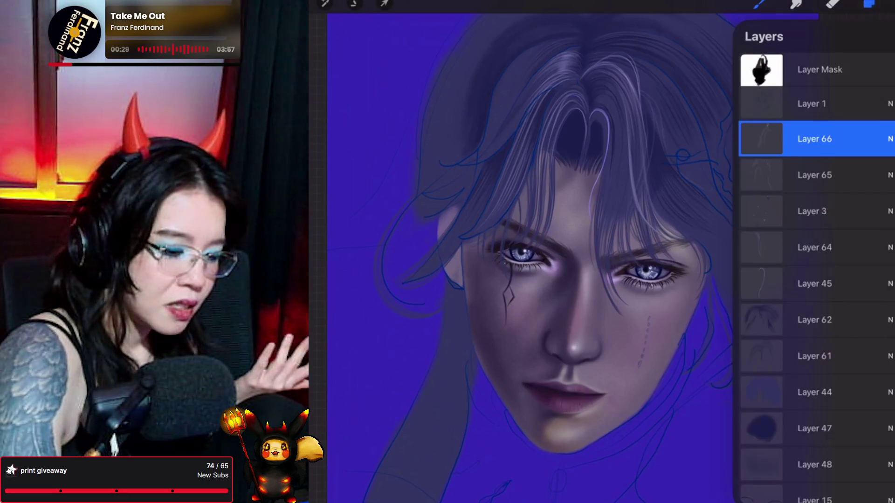
pyautogui.click(759, 4)
pyautogui.click(759, 4)
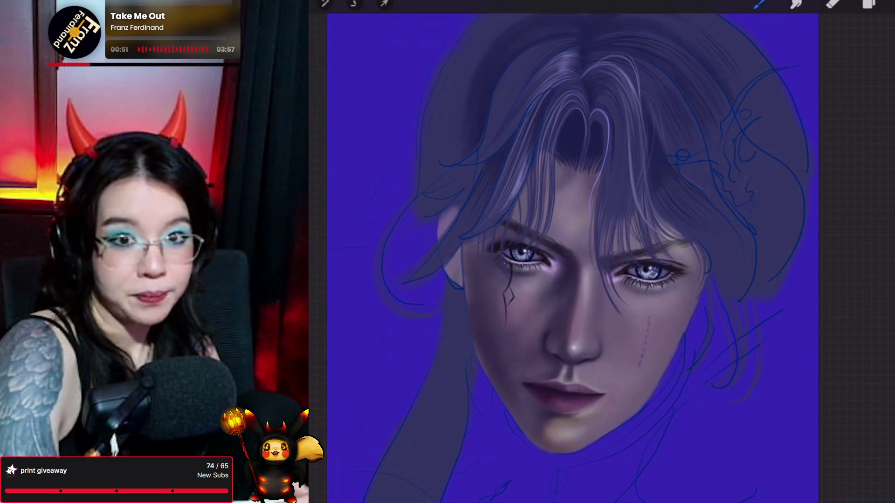
pyautogui.press('s')
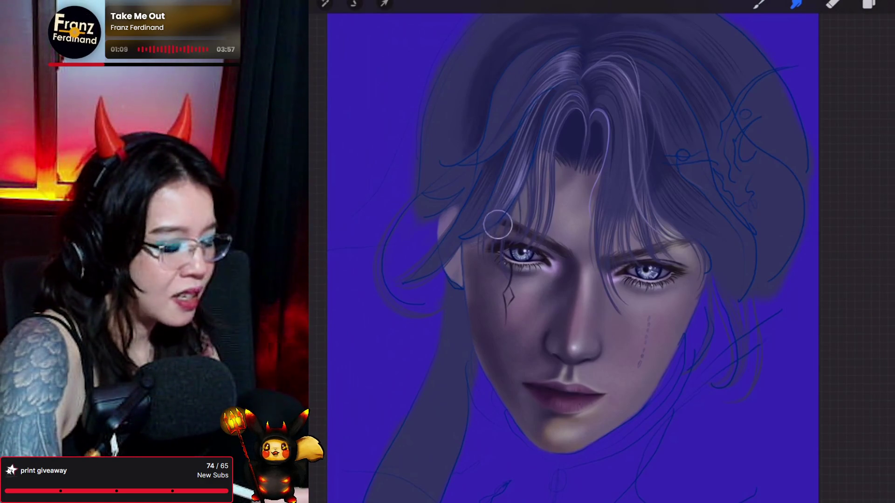
# Select the Layer Mask, load the Forester brush, undo a stroke and reopen the layers.
pyautogui.click(869, 3)
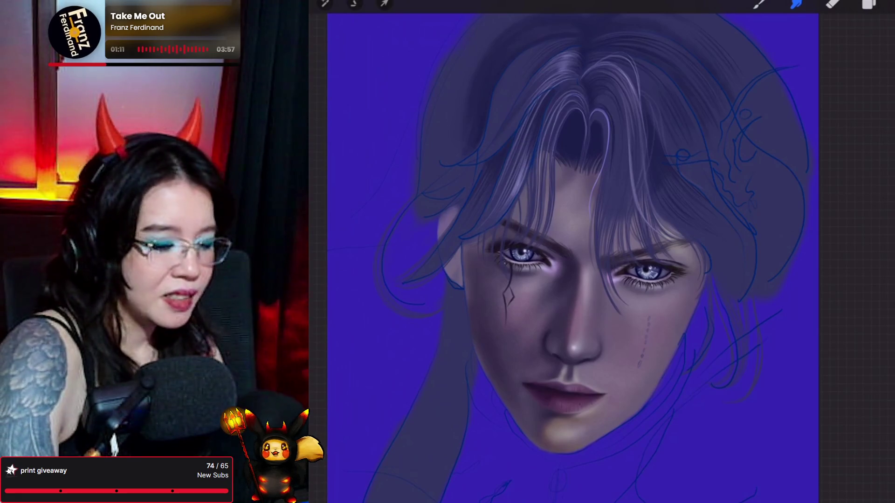
pyautogui.click(819, 69)
pyautogui.click(869, 4)
pyautogui.click(758, 4)
pyautogui.click(804, 119)
pyautogui.click(759, 4)
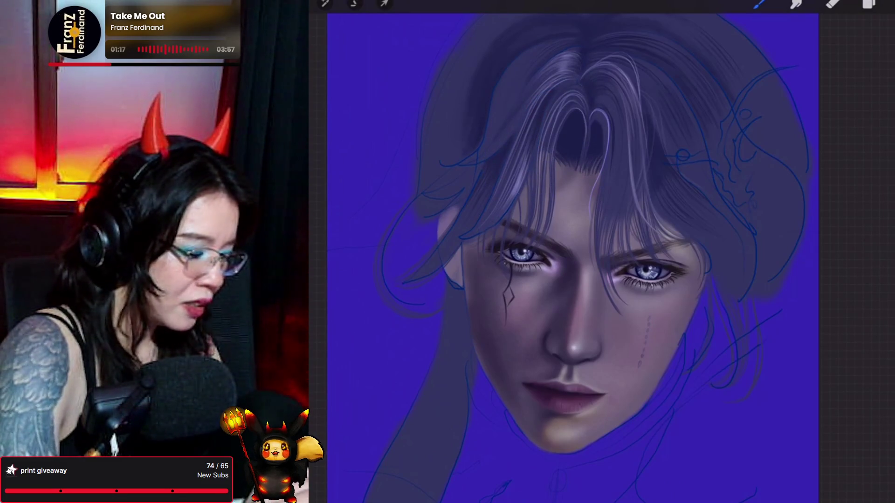
pyautogui.hotkey('ctrl', 'z')
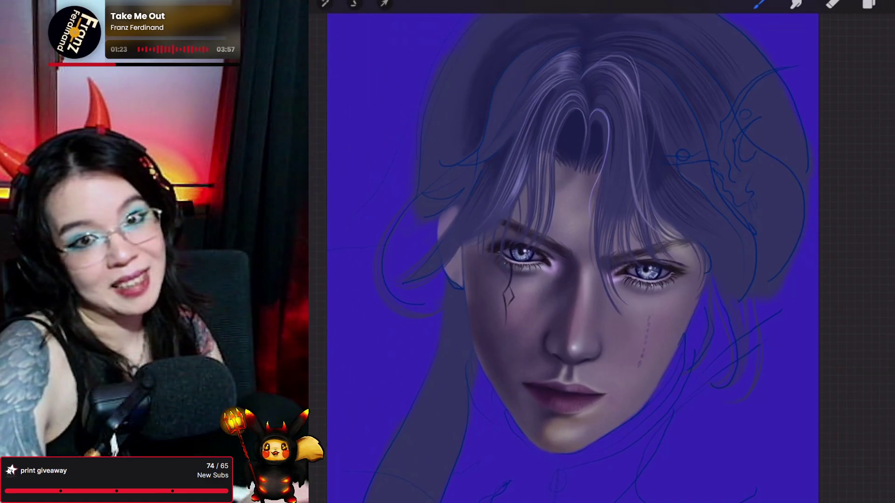
pyautogui.click(869, 4)
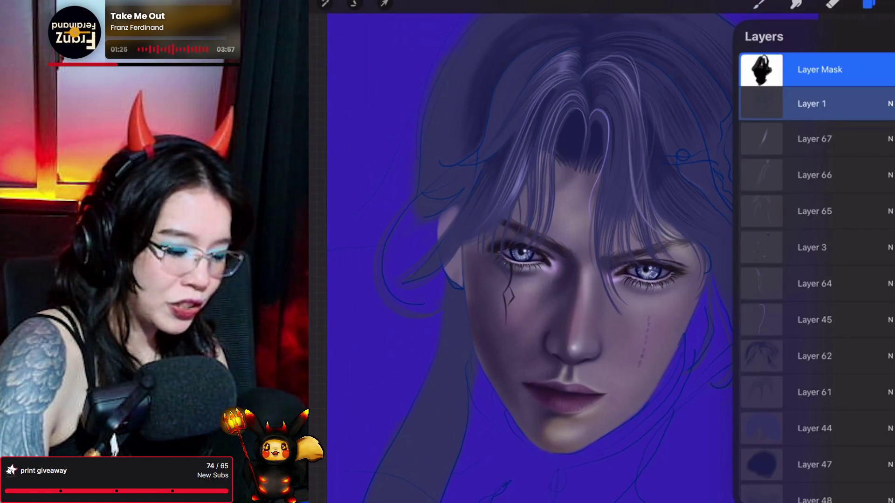
# Make Layer 67 the working layer with the Hair Strand 8 brush, then take the eraser.
pyautogui.click(815, 139)
pyautogui.click(759, 3)
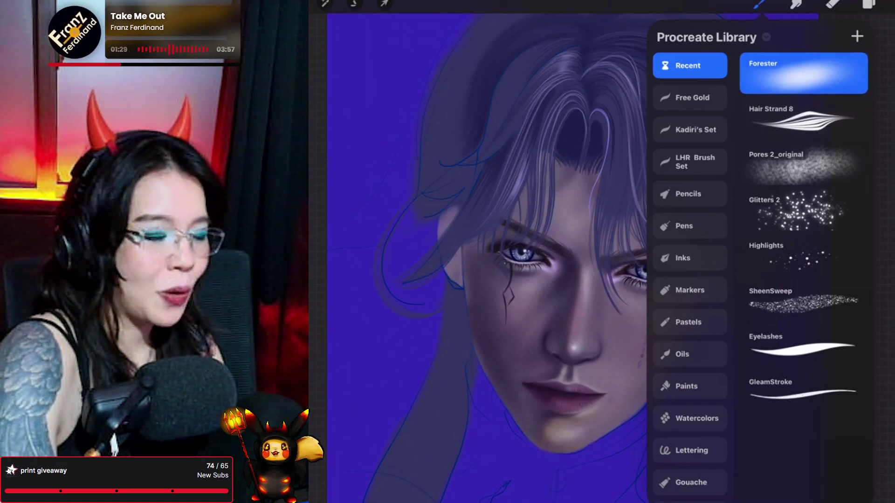
pyautogui.click(801, 119)
pyautogui.click(759, 3)
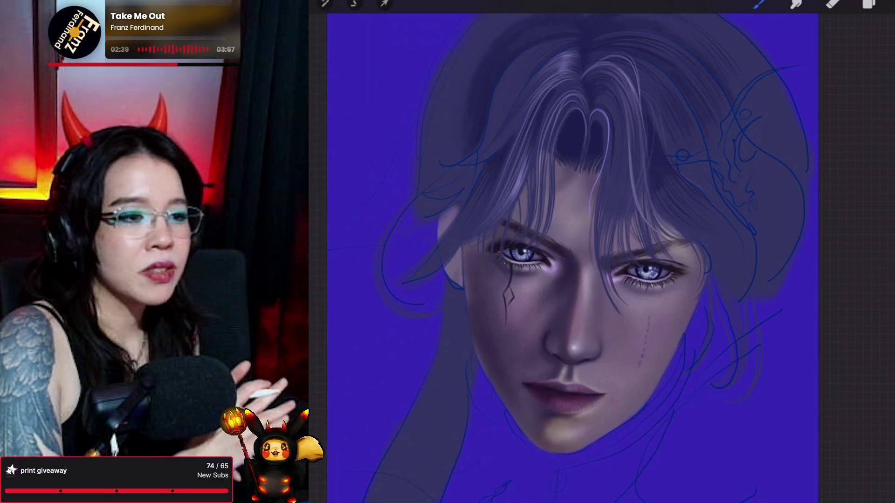
pyautogui.press('e')
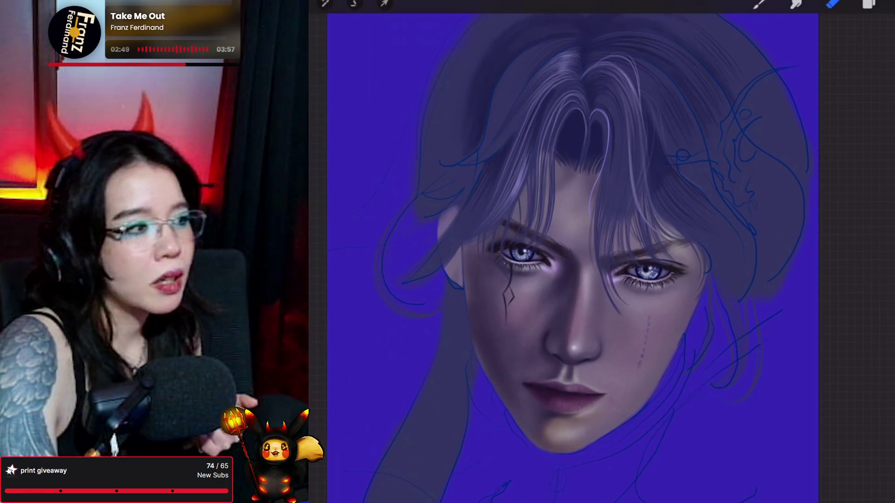
# Reload Hair Strand 8, paint a faint light strand upward through the hair, and smudge it.
pyautogui.click(758, 4)
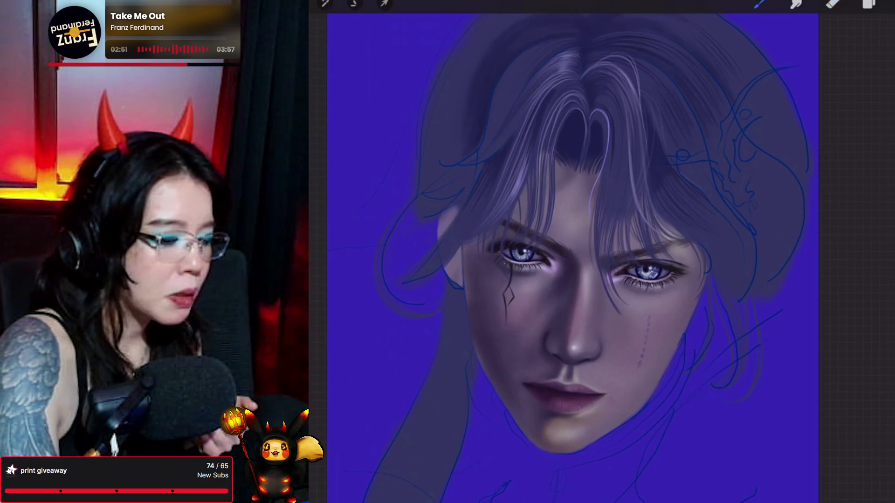
pyautogui.click(759, 4)
pyautogui.click(804, 119)
pyautogui.click(804, 73)
pyautogui.click(759, 4)
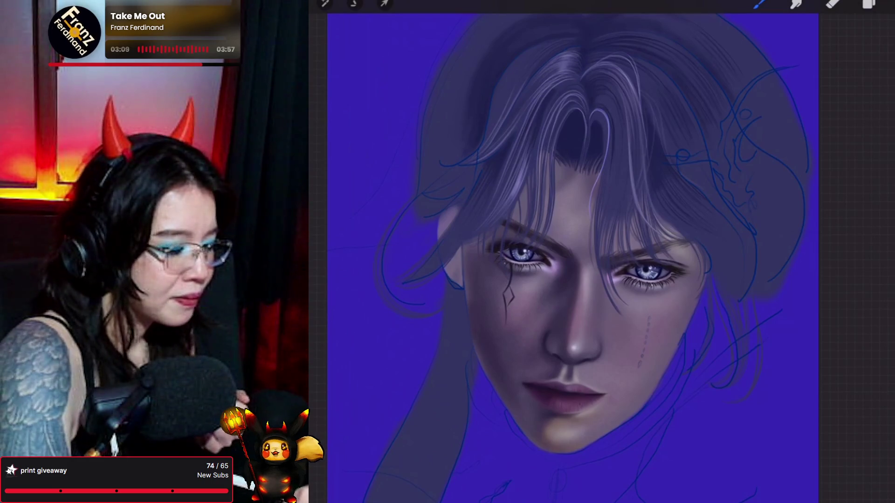
pyautogui.moveTo(489, 137); pyautogui.dragTo(508, 91)
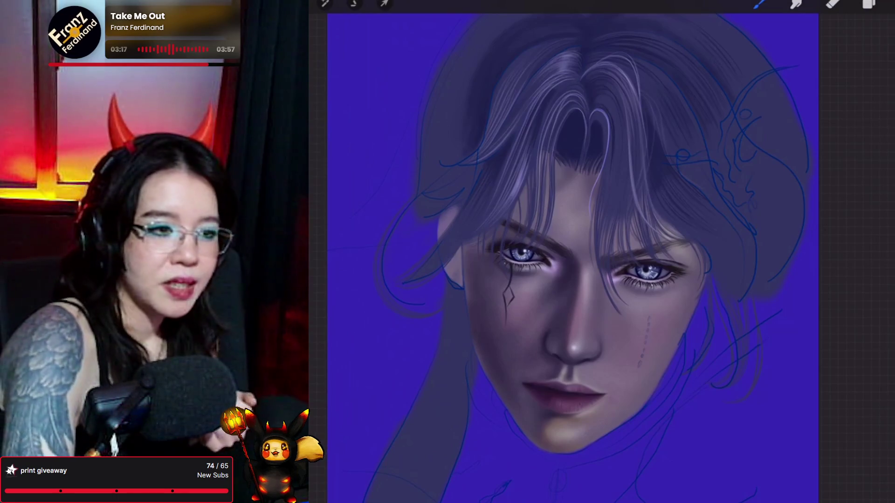
pyautogui.press('s')
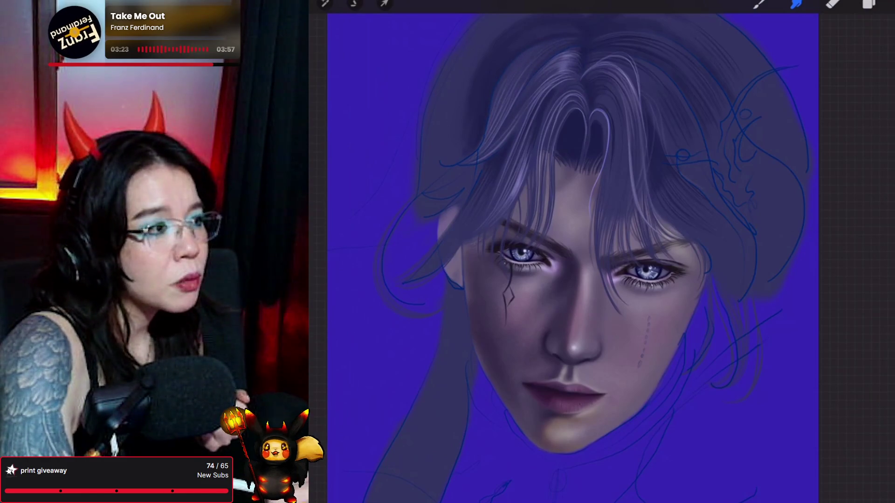
pyautogui.press('b')
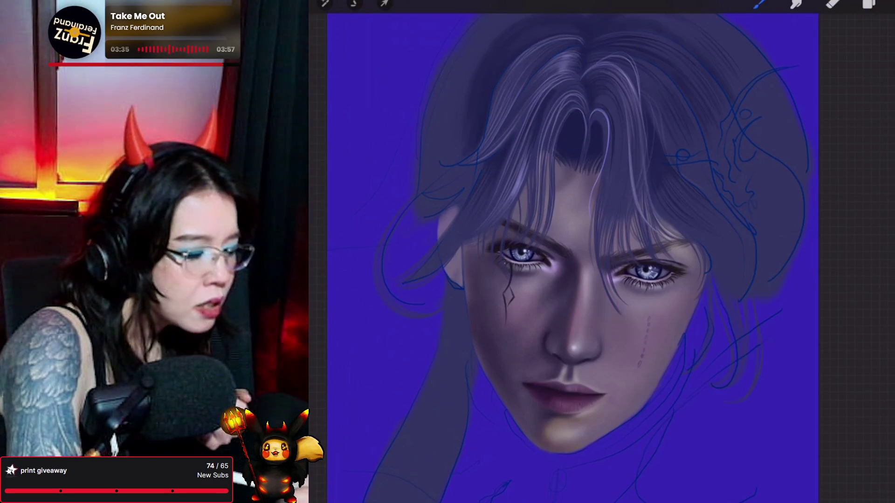
# Blend the strand with Smudge, then undo the last hair stroke.
pyautogui.press('s')
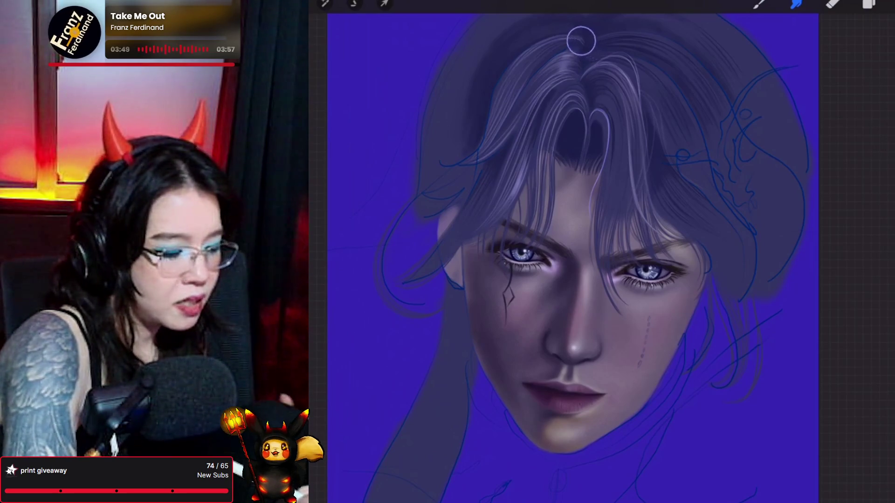
pyautogui.click(760, 4)
pyautogui.click(759, 3)
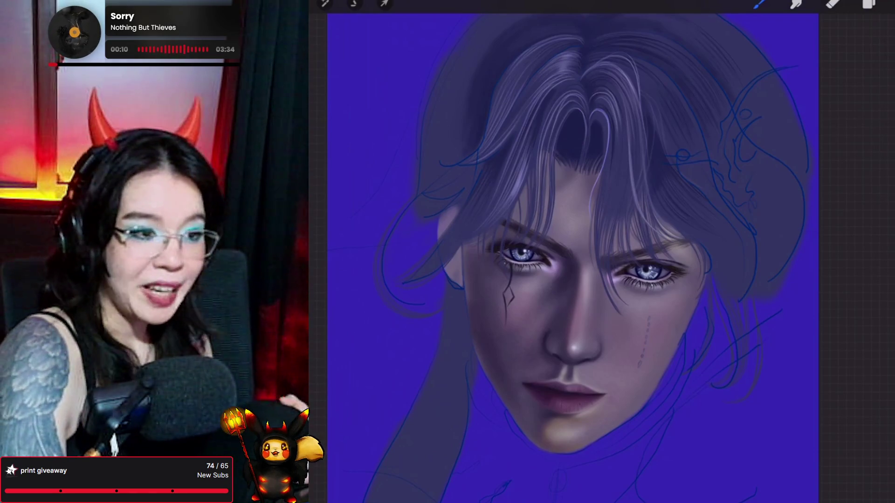
pyautogui.click(796, 4)
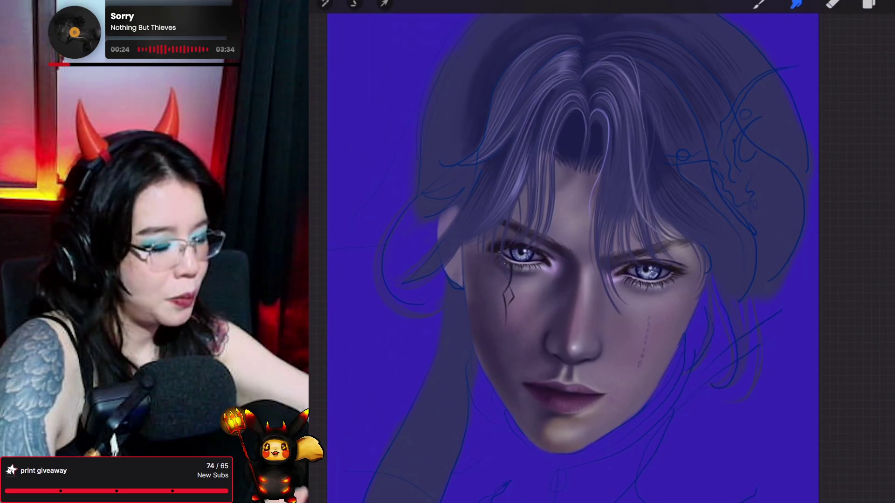
pyautogui.scroll(1, 573, 256)
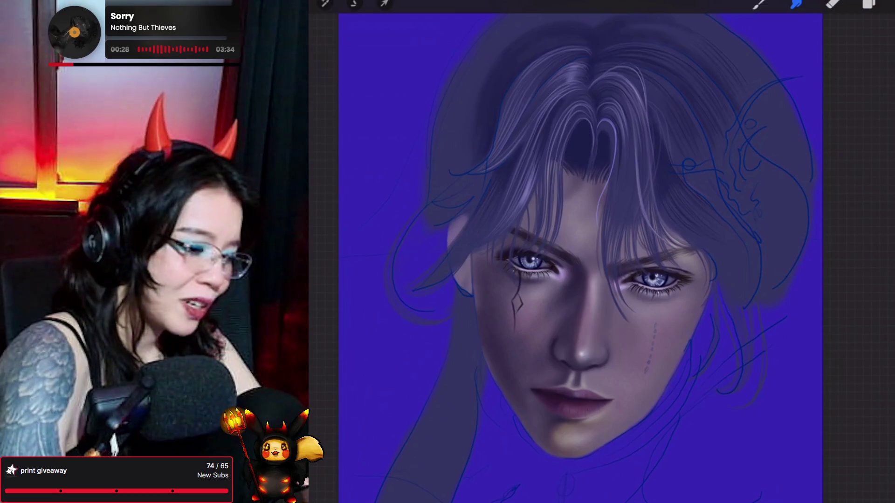
pyautogui.click(760, 4)
pyautogui.click(759, 4)
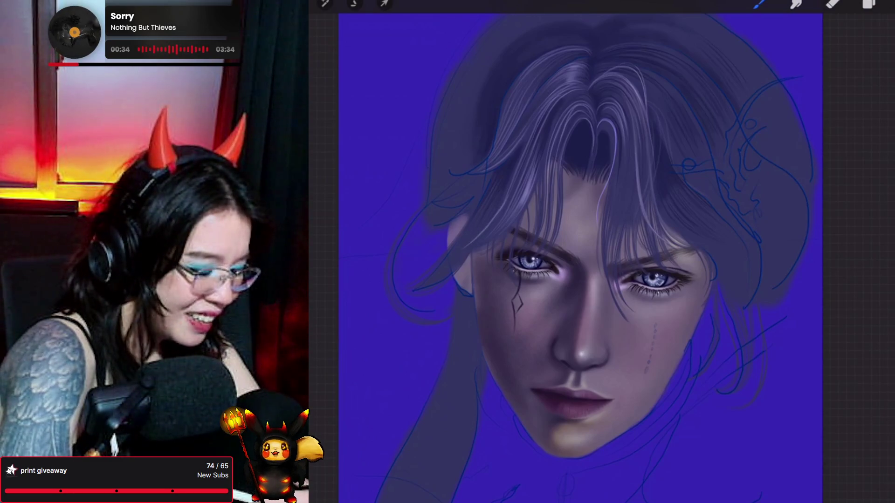
pyautogui.hotkey('ctrl', 'z')
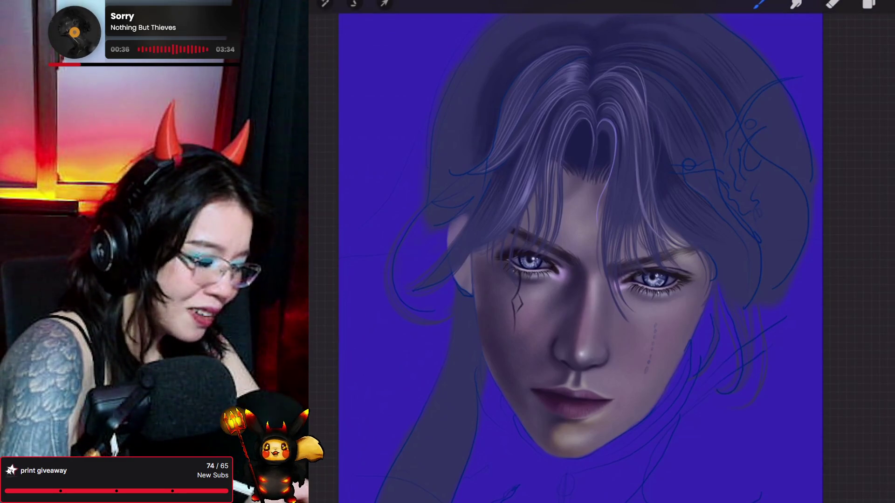
# Paint two light strands into the hair above the left eye and blend them.
pyautogui.moveTo(489, 223); pyautogui.dragTo(506, 193)
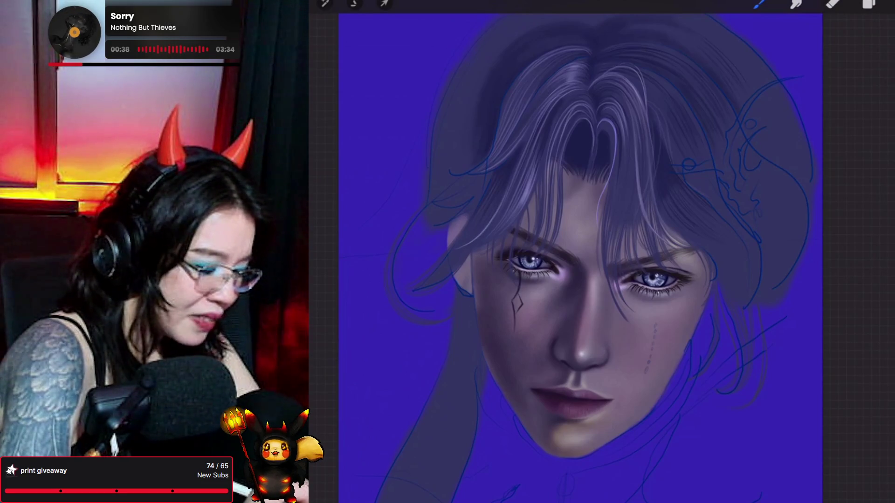
pyautogui.moveTo(492, 230); pyautogui.dragTo(508, 192)
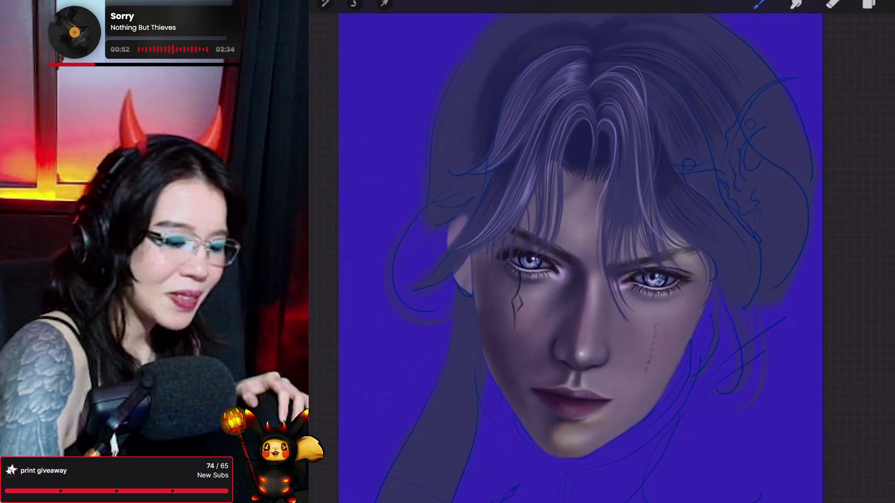
pyautogui.click(795, 4)
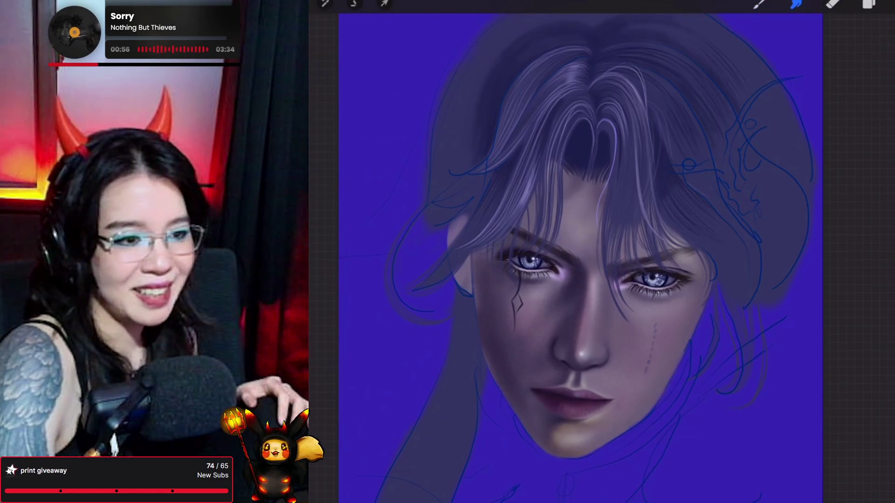
pyautogui.click(759, 5)
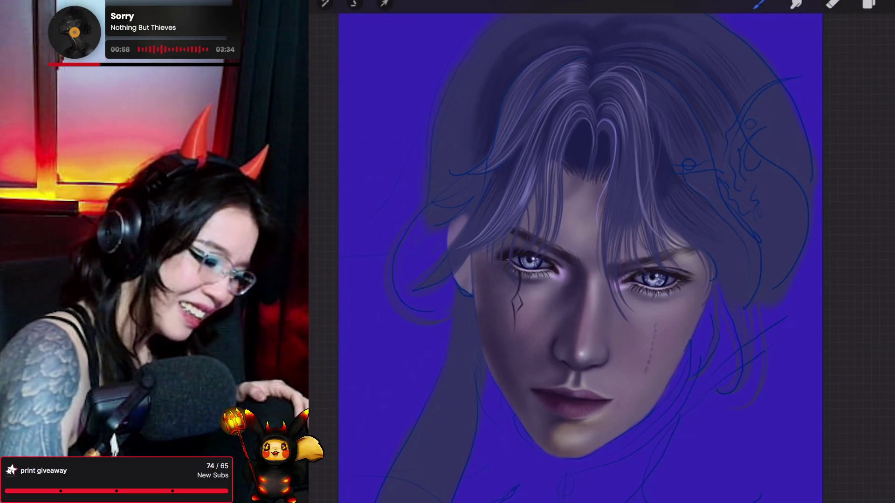
pyautogui.moveTo(580, 259); pyautogui.dragTo(596, 263)
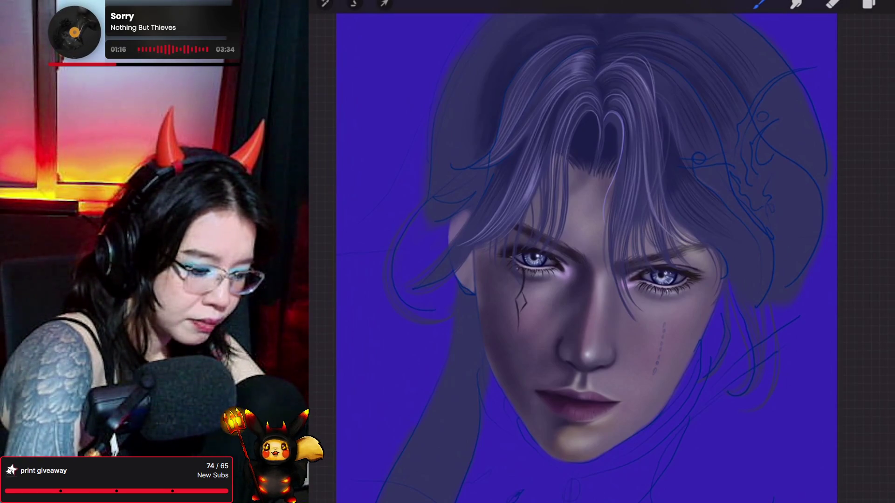
# Review the brush list and undo another unwanted hair stroke.
pyautogui.click(759, 4)
pyautogui.click(759, 4)
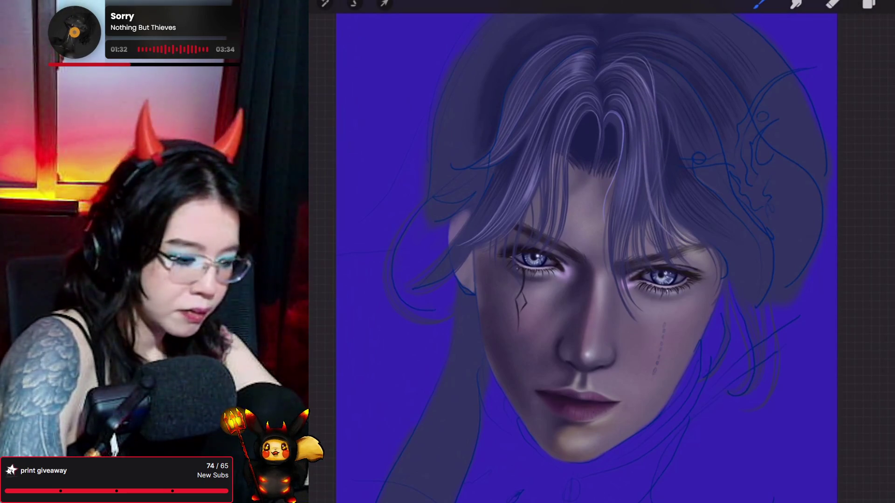
pyautogui.click(759, 4)
pyautogui.click(760, 3)
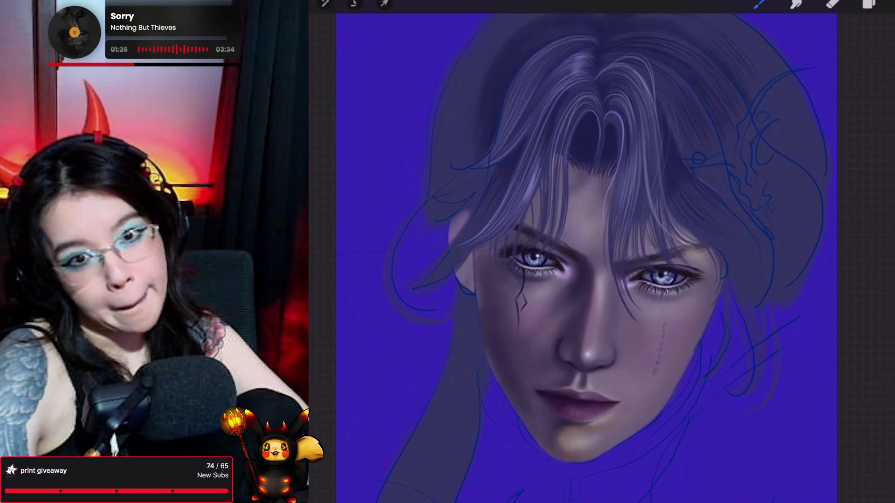
pyautogui.scroll(2, 606, 280)
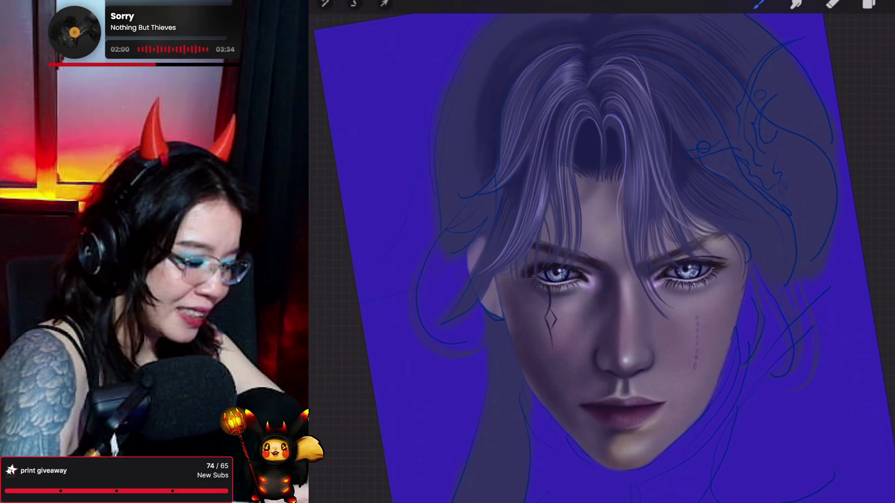
pyautogui.hotkey('ctrl', 'z')
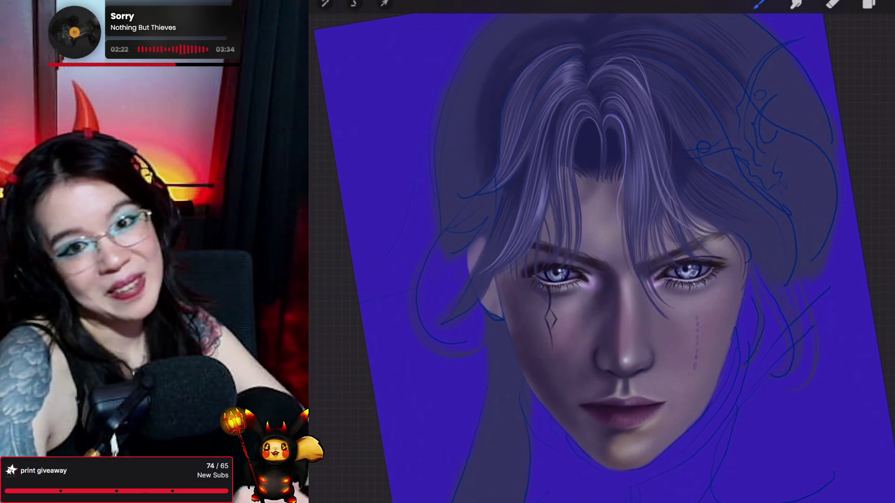
pyautogui.scroll(2, 606, 257)
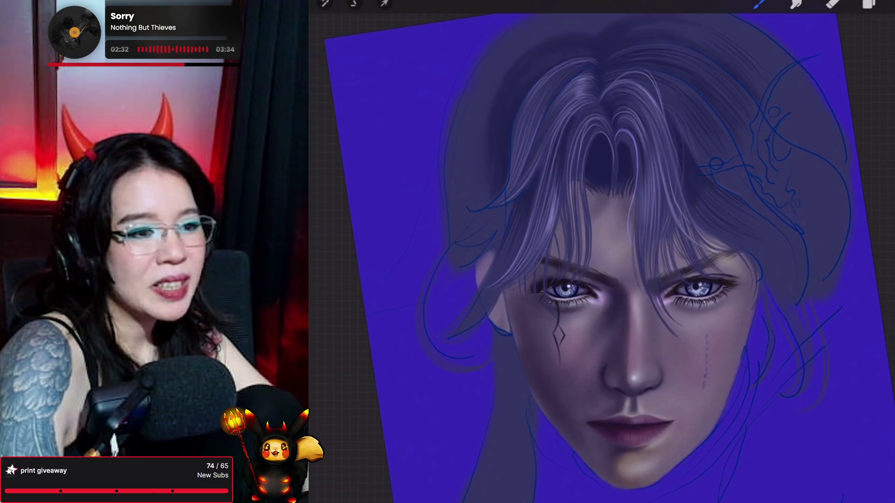
# Darken the lavender paint colour and add a new Layer 68 above Layer 3.
pyautogui.press('c')
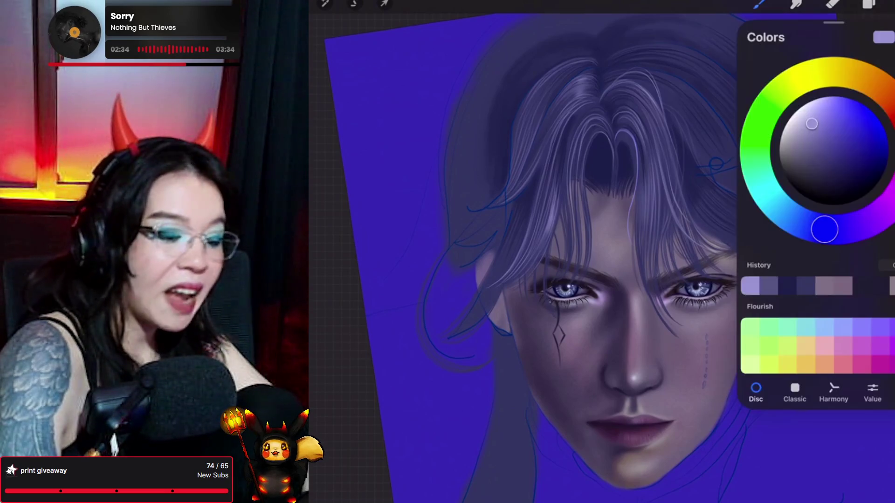
pyautogui.moveTo(811, 124); pyautogui.dragTo(811, 139)
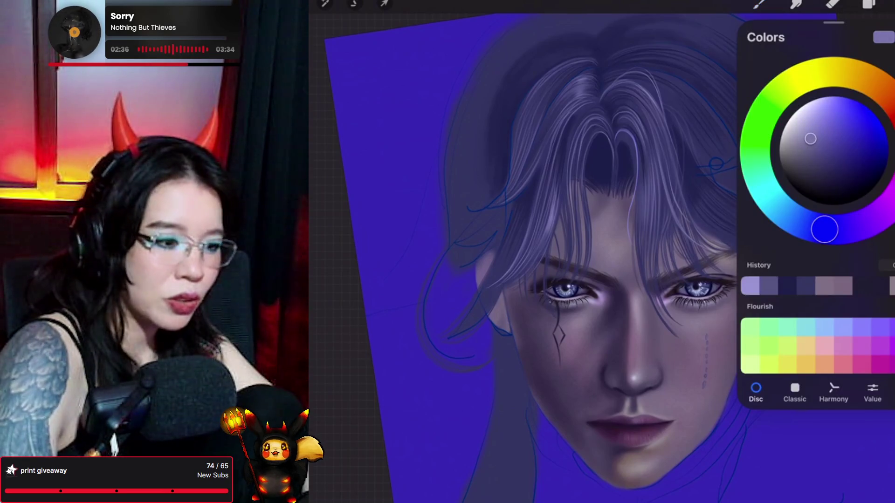
pyautogui.press('l')
pyautogui.click(815, 247)
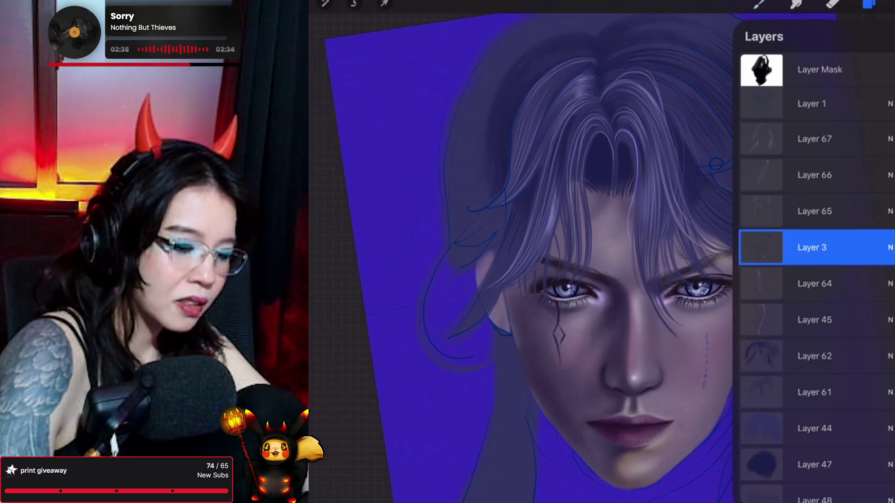
pyautogui.click(886, 37)
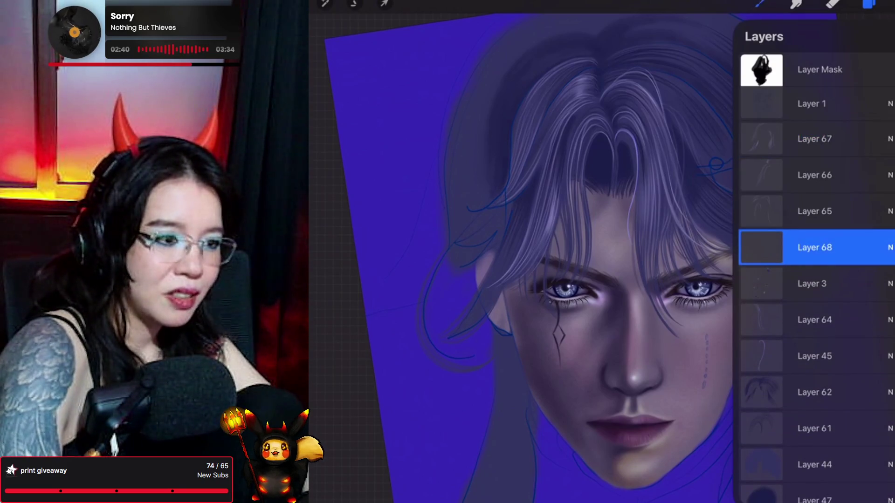
# Switch to Smudge and straighten, zoom and slightly rotate the canvas onto the face.
pyautogui.press('b')
pyautogui.press('b')
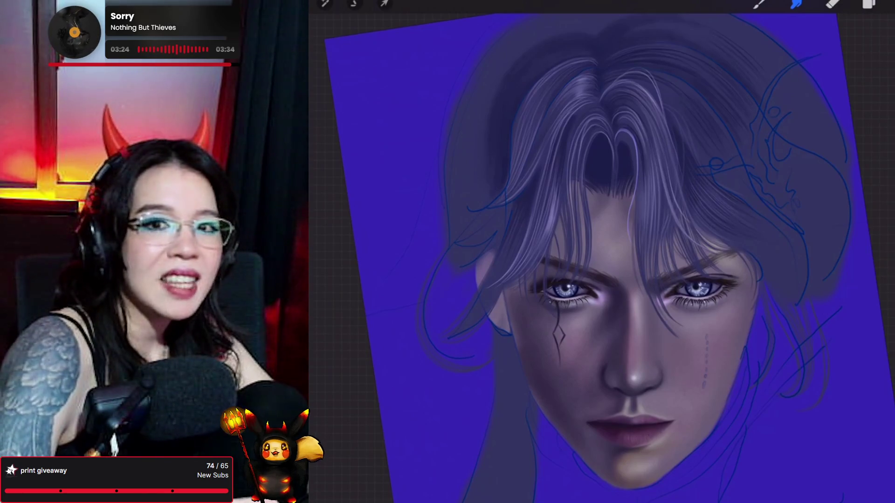
pyautogui.scroll(1, 601, 258)
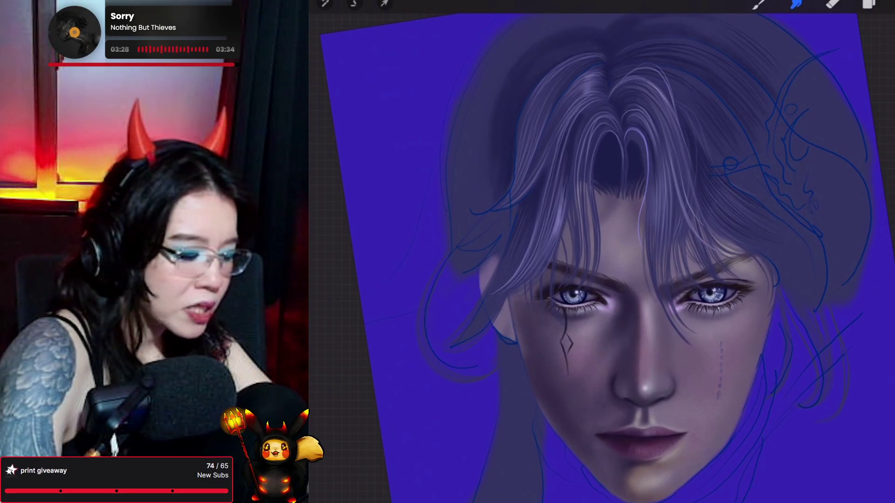
pyautogui.click(759, 4)
pyautogui.click(759, 4)
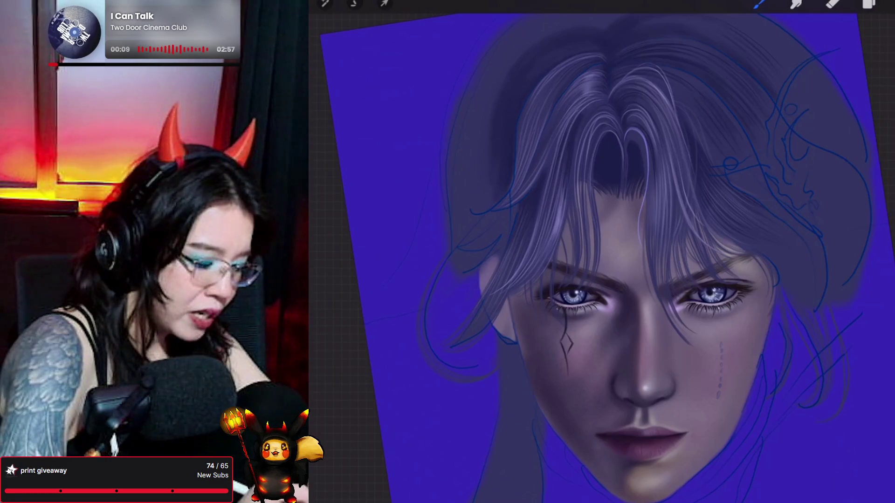
pyautogui.click(796, 4)
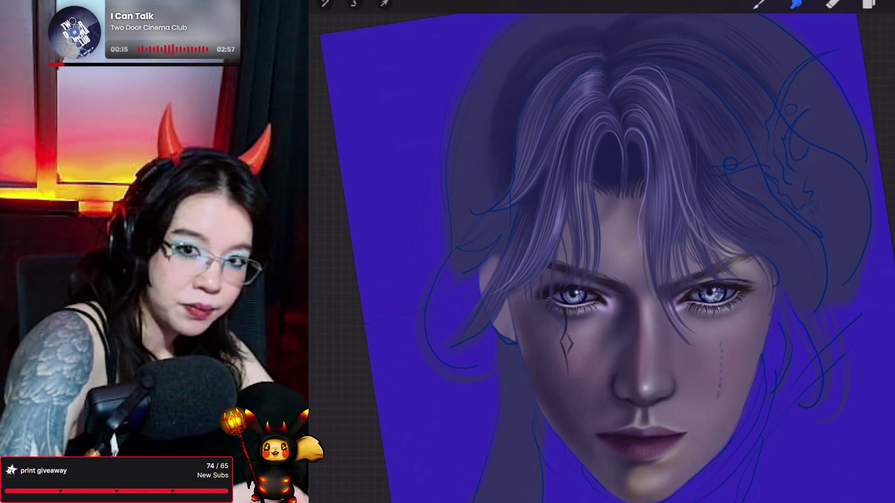
pyautogui.moveTo(575, 294); pyautogui.dragTo(568, 256)
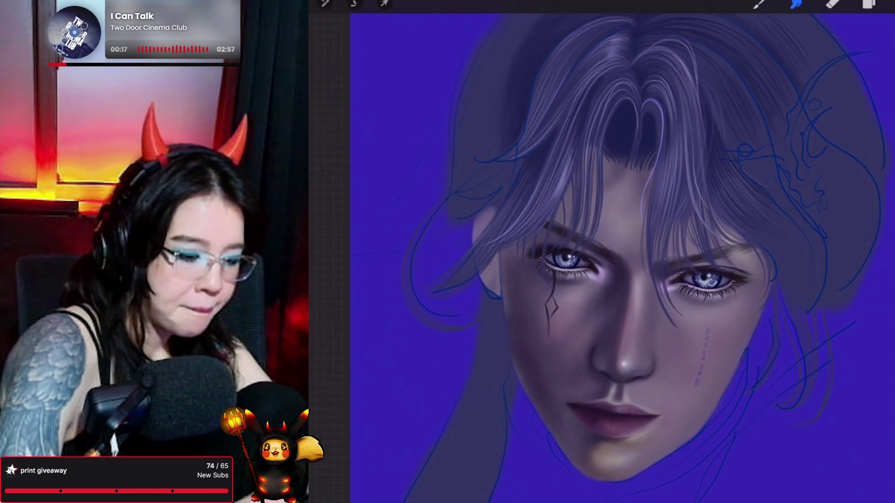
pyautogui.moveTo(606, 280)
pyautogui.mouseDown()
pyautogui.moveTo(616, 275)
pyautogui.moveTo(601, 268)
pyautogui.mouseUp()
# Select Layer 63 and load the Forester brush.
pyautogui.click(868, 4)
pyautogui.scroll(-15, 815, 279)
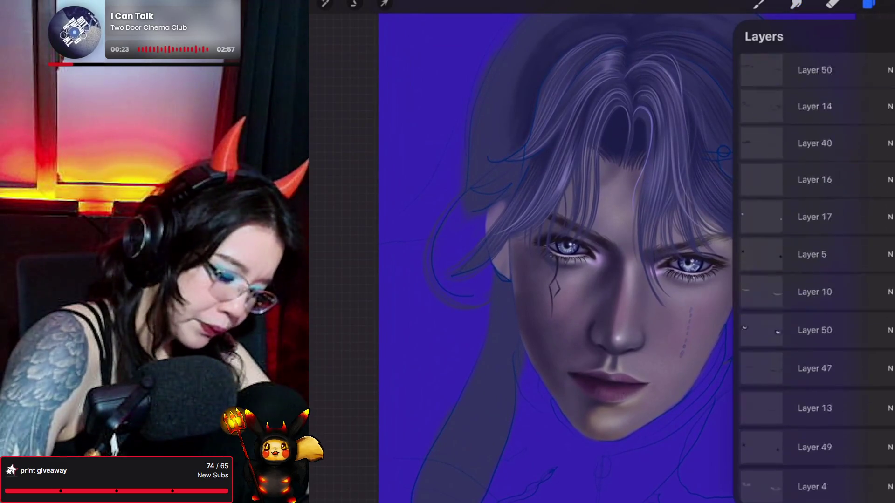
pyautogui.click(814, 247)
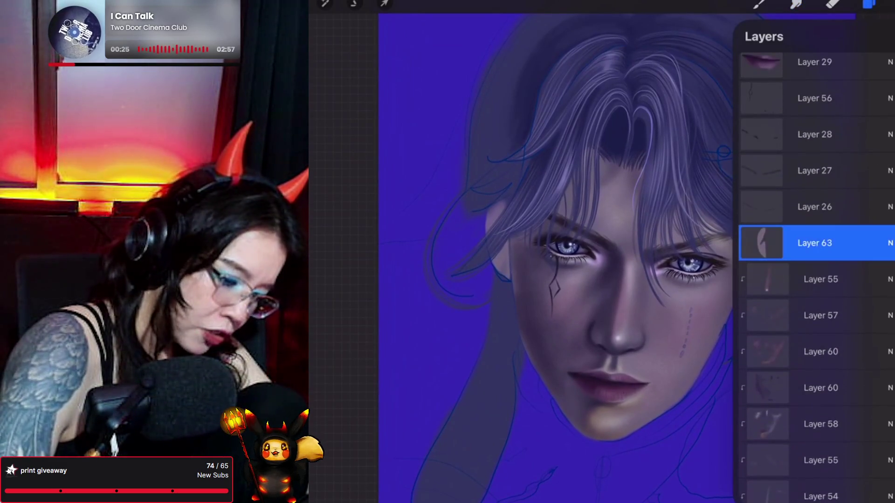
pyautogui.click(869, 4)
pyautogui.click(759, 4)
pyautogui.click(803, 119)
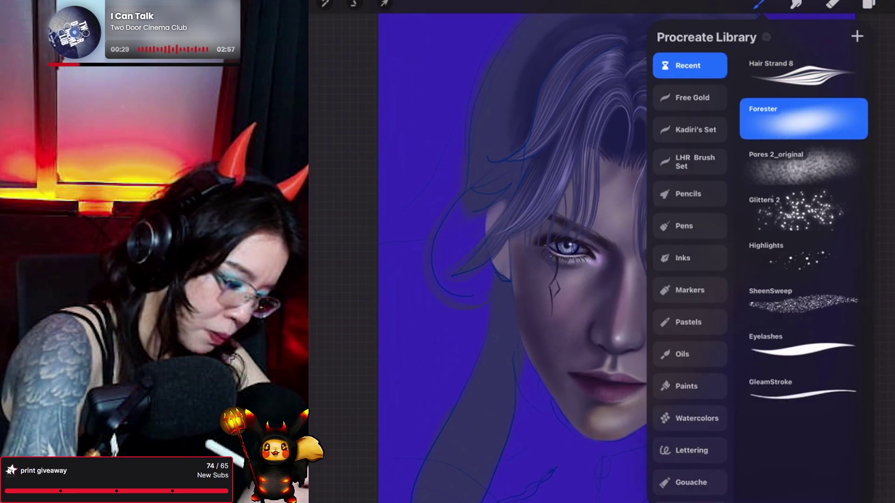
# Dab soft light paint near the ear, replacing the first attempt.
pyautogui.click(504, 270)
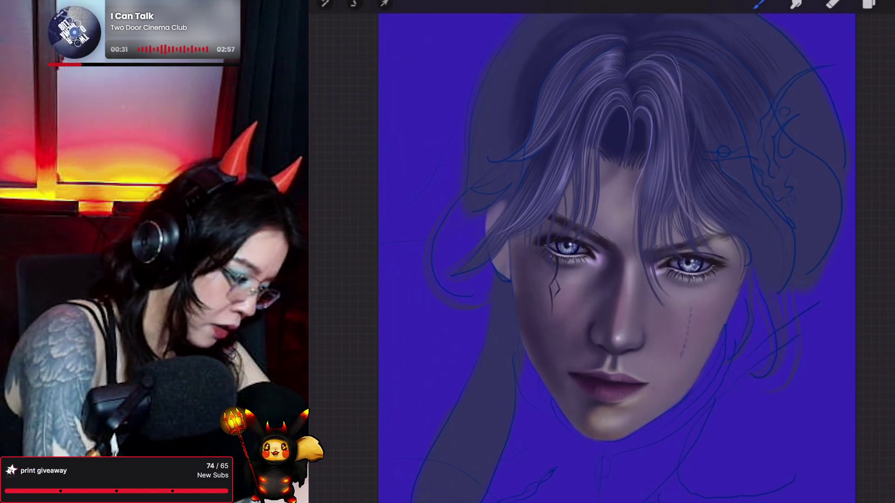
pyautogui.hotkey('ctrl', 'z')
pyautogui.click(504, 275)
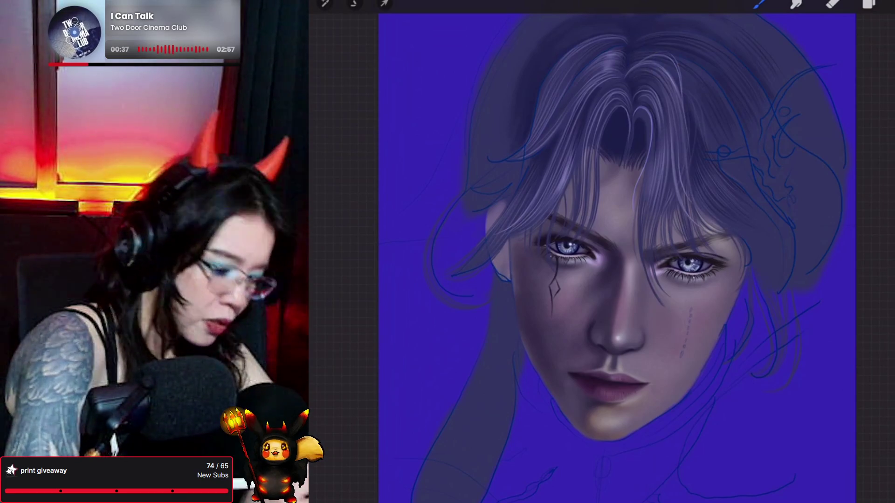
pyautogui.scroll(2, 634, 252)
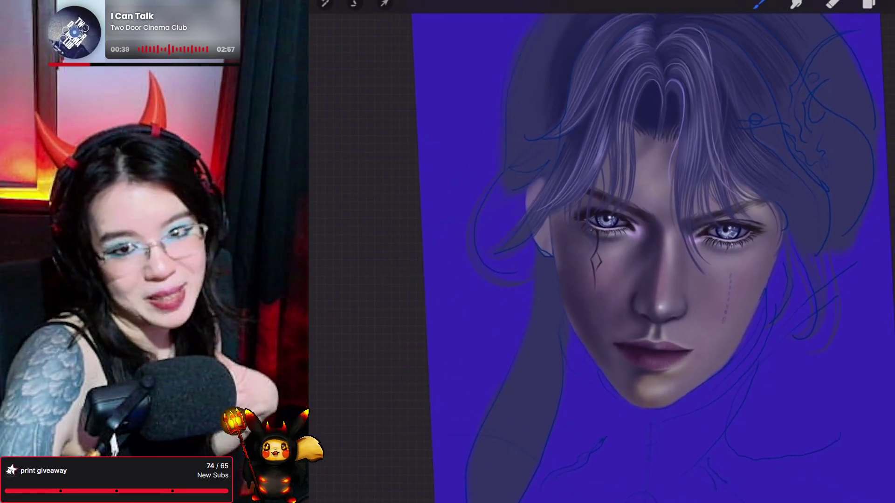
pyautogui.scroll(-2, 652, 252)
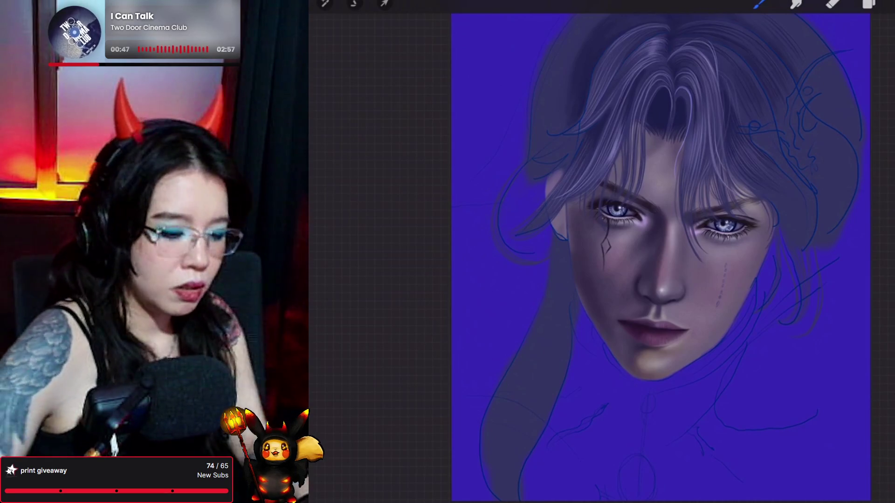
pyautogui.click(869, 3)
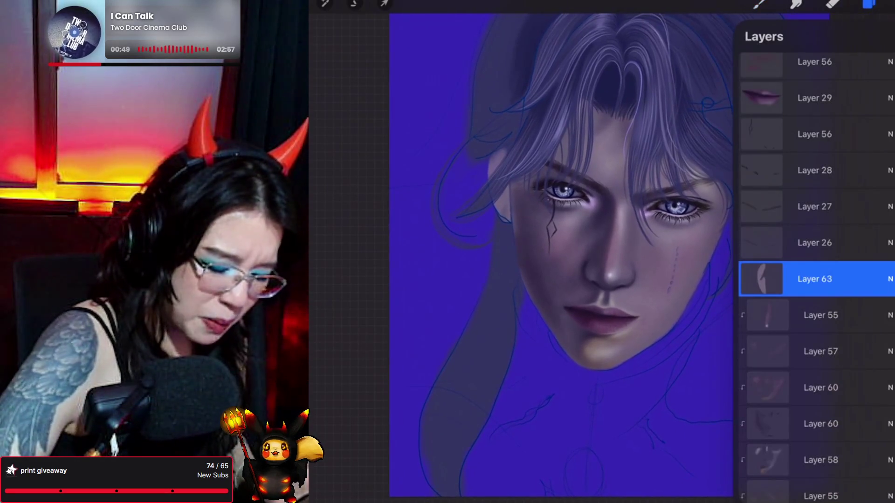
# On Layer 46, try a soft lighter stroke down the left neck, then undo it.
pyautogui.scroll(-15, 816, 270)
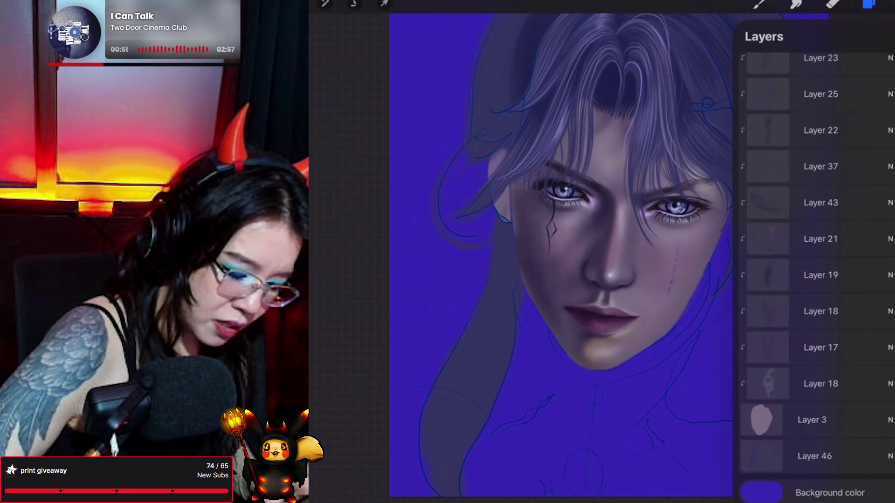
pyautogui.click(816, 457)
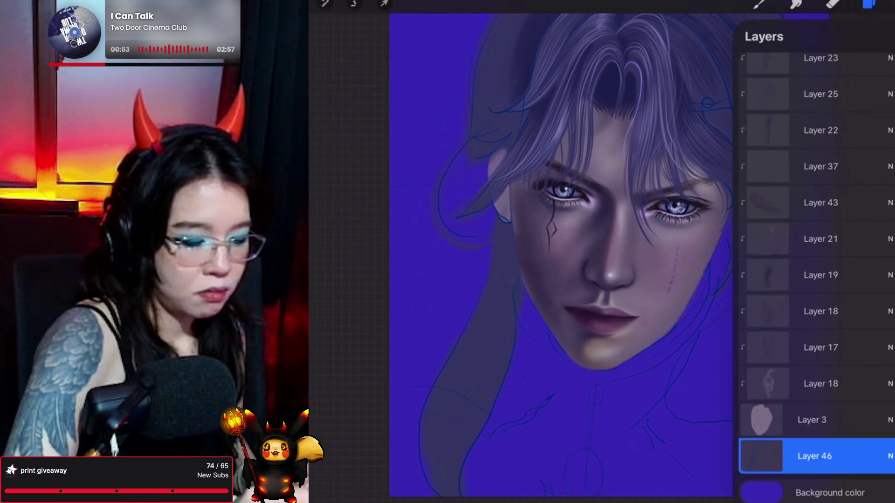
pyautogui.click(759, 4)
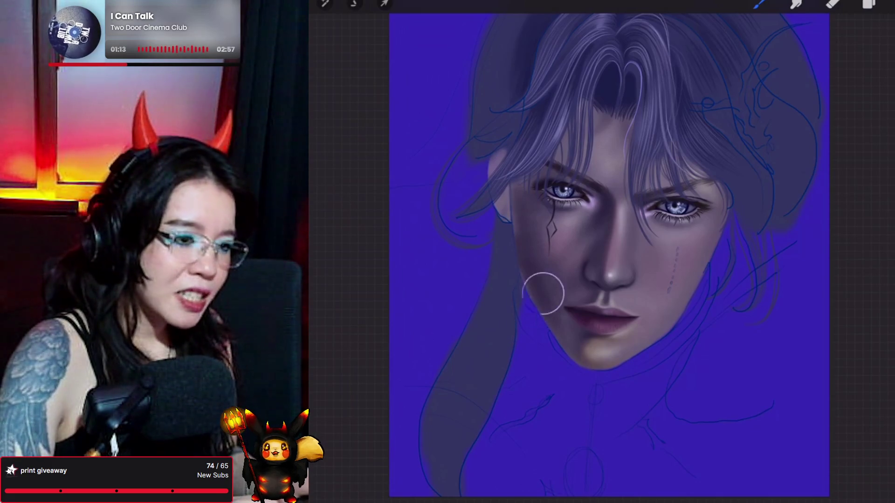
pyautogui.moveTo(573, 289)
pyautogui.mouseDown()
pyautogui.moveTo(545, 280)
pyautogui.moveTo(514, 336)
pyautogui.moveTo(483, 485)
pyautogui.mouseUp()
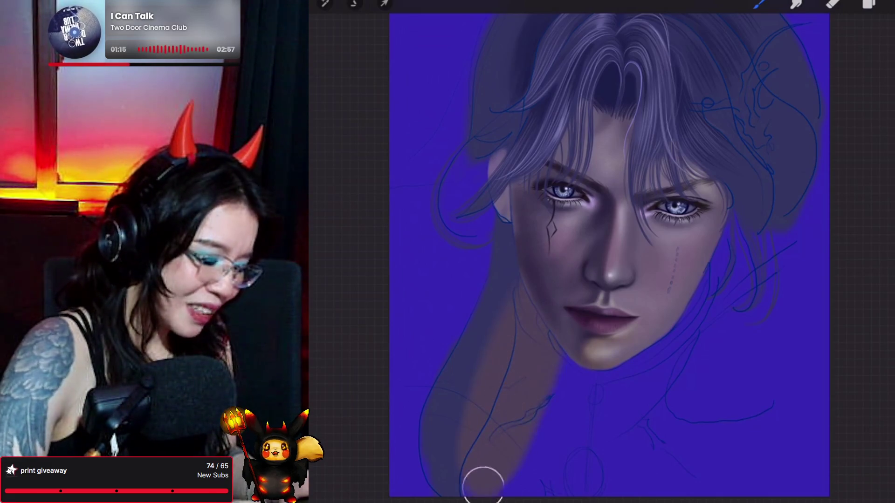
pyautogui.hotkey('ctrl', 'z')
# Add Layer 69, move it below Layer 46, and pick a brush for the backdrop.
pyautogui.click(868, 4)
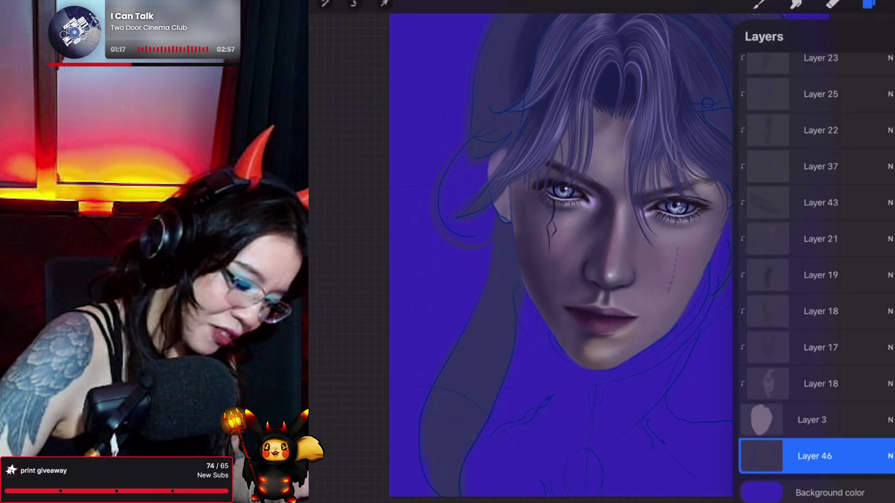
pyautogui.click(815, 456)
pyautogui.click(815, 456)
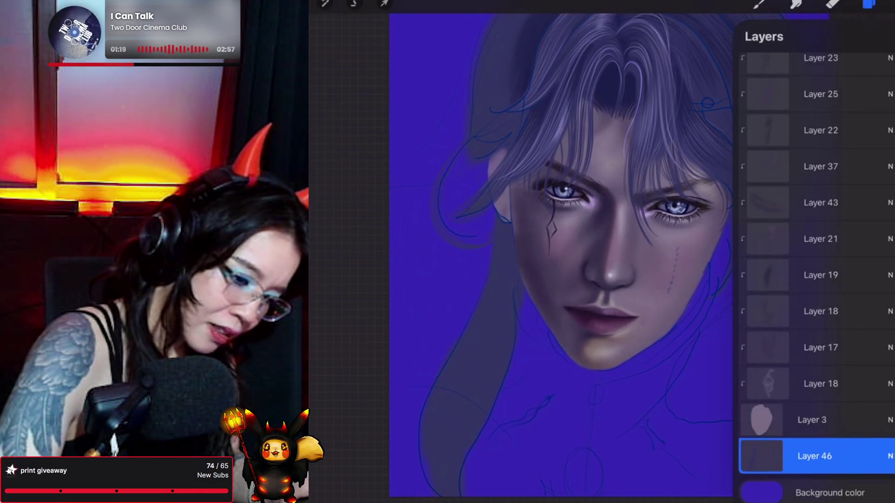
pyautogui.click(872, 36)
pyautogui.moveTo(815, 457)
pyautogui.mouseDown()
pyautogui.moveTo(814, 485)
pyautogui.moveTo(815, 477)
pyautogui.mouseUp()
pyautogui.click(759, 4)
pyautogui.click(758, 4)
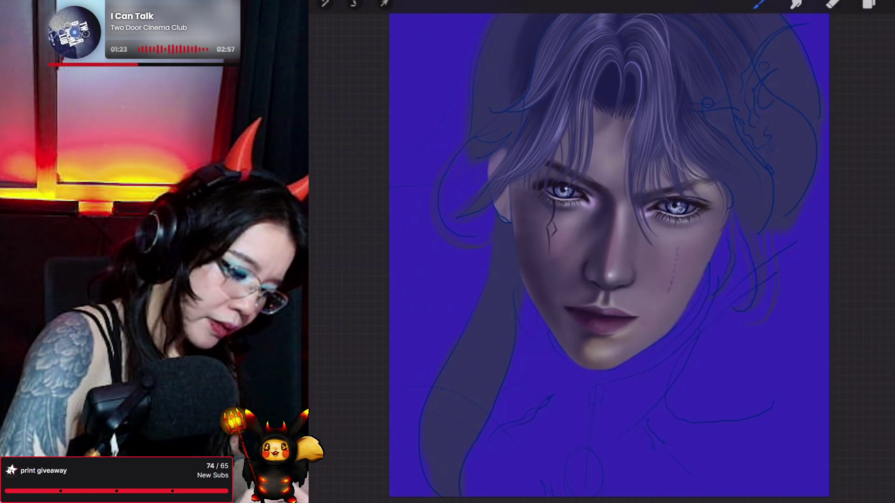
# Sample a face tone and paint mauve-brown over the lower and side background.
pyautogui.click(545, 205)
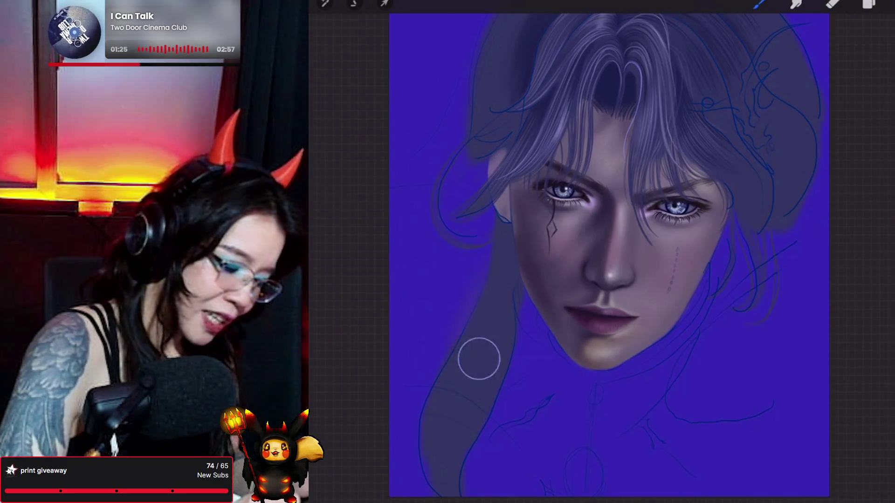
pyautogui.moveTo(479, 359)
pyautogui.mouseDown()
pyautogui.moveTo(456, 300)
pyautogui.moveTo(452, 428)
pyautogui.moveTo(422, 364)
pyautogui.moveTo(424, 390)
pyautogui.moveTo(402, 320)
pyautogui.moveTo(516, 219)
pyautogui.moveTo(375, 228)
pyautogui.moveTo(488, 194)
pyautogui.mouseUp()
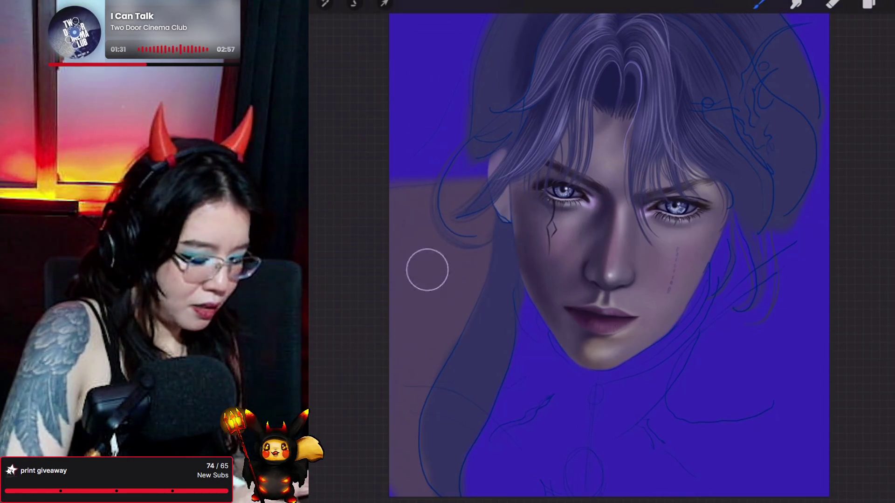
pyautogui.moveTo(387, 444)
pyautogui.mouseDown()
pyautogui.moveTo(523, 300)
pyautogui.moveTo(532, 338)
pyautogui.moveTo(646, 319)
pyautogui.moveTo(653, 400)
pyautogui.moveTo(722, 267)
pyautogui.moveTo(733, 265)
pyautogui.mouseUp()
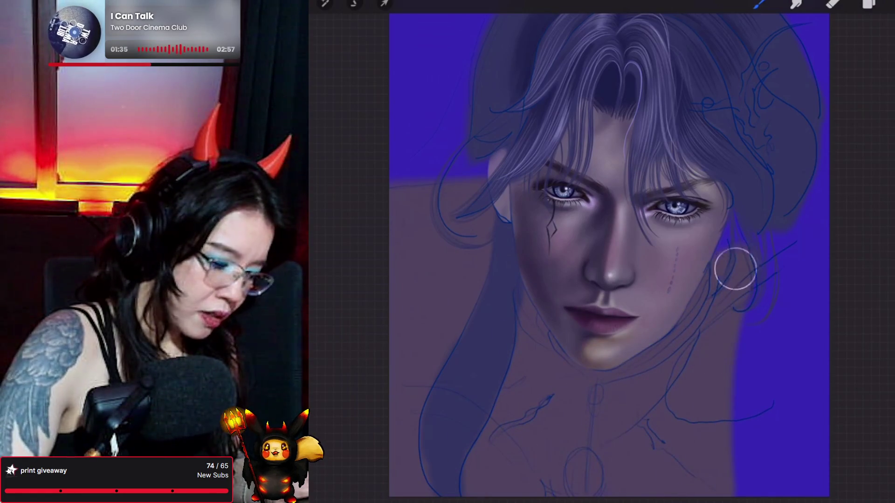
pyautogui.moveTo(743, 214)
pyautogui.mouseDown()
pyautogui.moveTo(757, 273)
pyautogui.moveTo(798, 265)
pyautogui.moveTo(815, 297)
pyautogui.moveTo(827, 456)
pyautogui.mouseUp()
pyautogui.moveTo(763, 246); pyautogui.dragTo(746, 262)
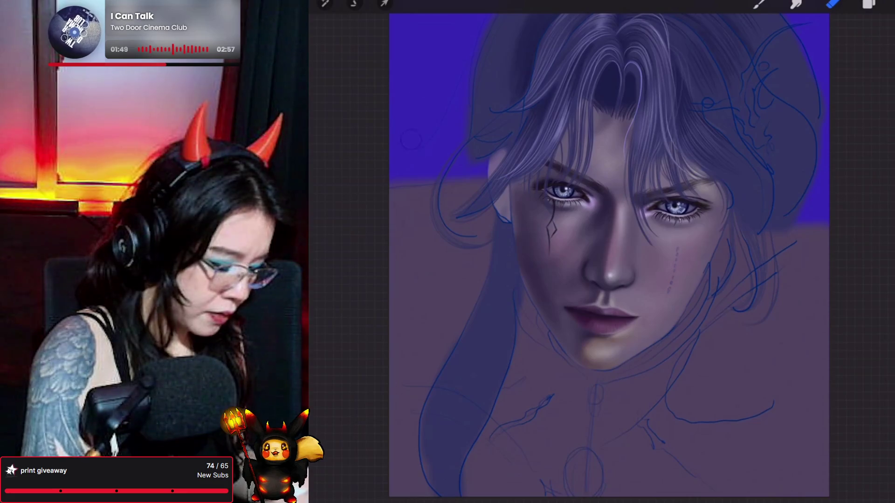
pyautogui.click(833, 4)
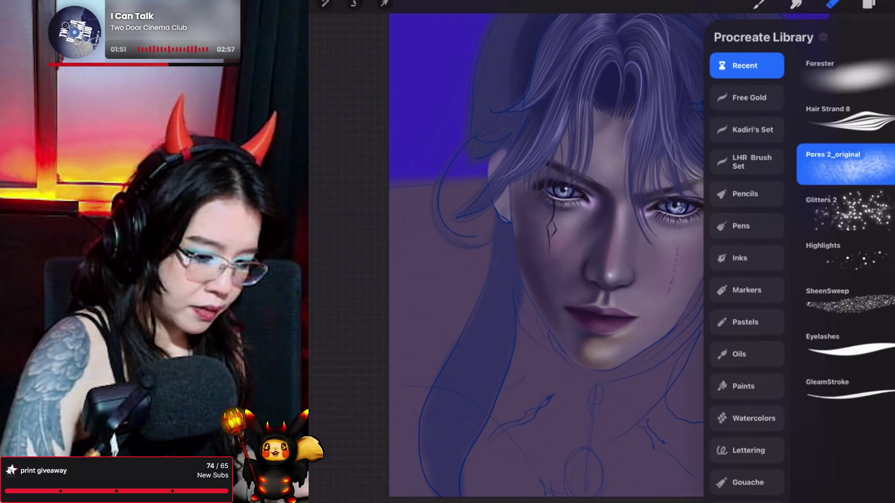
# With the Forester brush, airbrush the indigo-mauve boundary into a soft upward gradient.
pyautogui.click(843, 70)
pyautogui.click(833, 4)
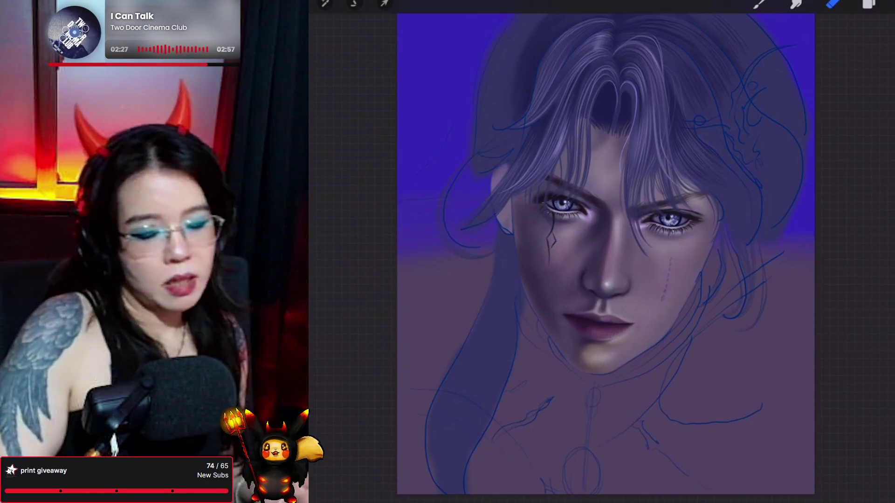
pyautogui.scroll(1, 588, 256)
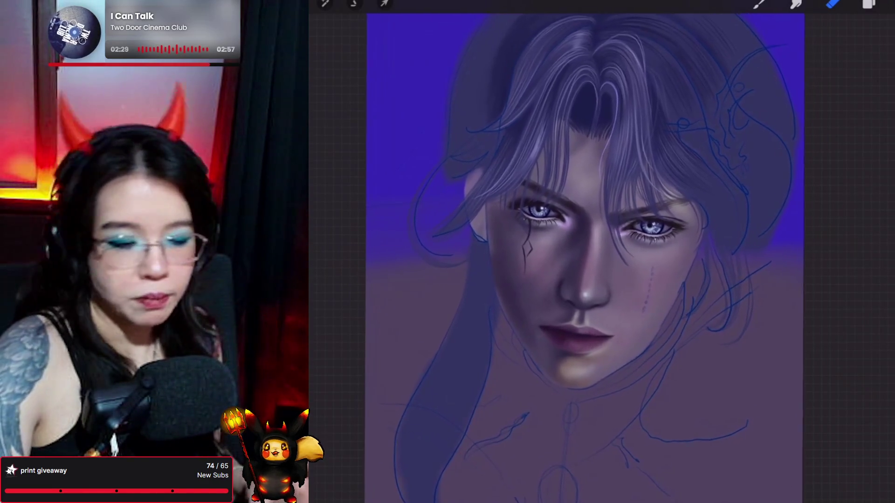
# Clip Layer 70 to the backdrop and paint textured strokes with Pores 2_original.
pyautogui.press('l')
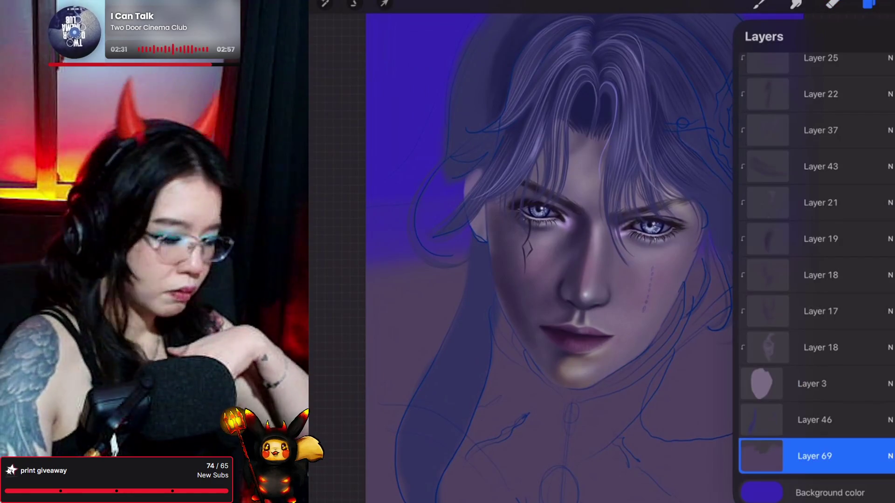
pyautogui.click(815, 456)
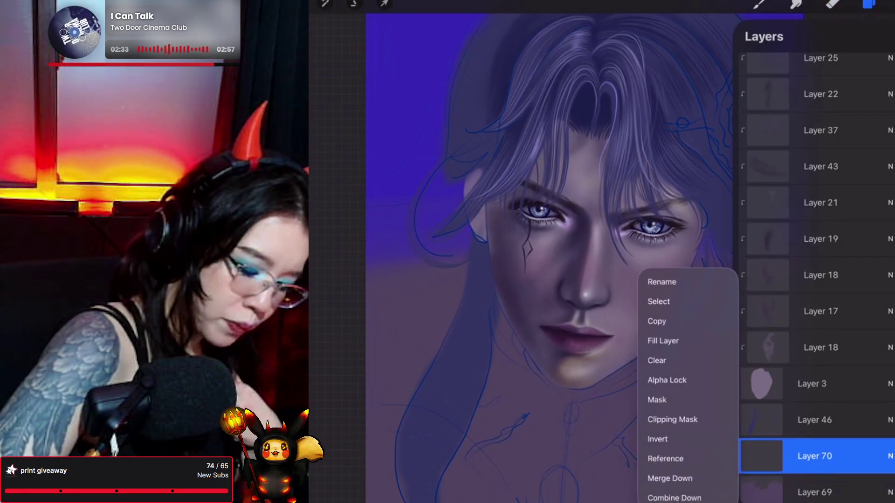
pyautogui.click(673, 418)
pyautogui.press('l')
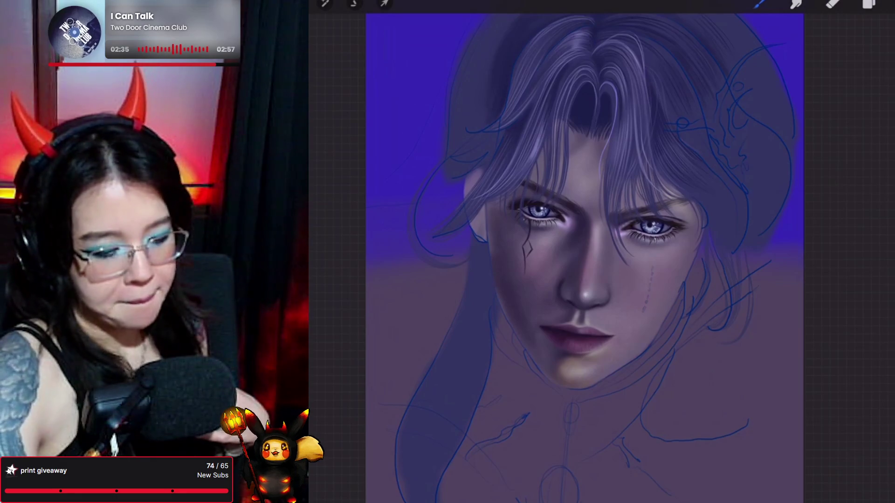
pyautogui.press('b')
pyautogui.click(801, 161)
pyautogui.press('b')
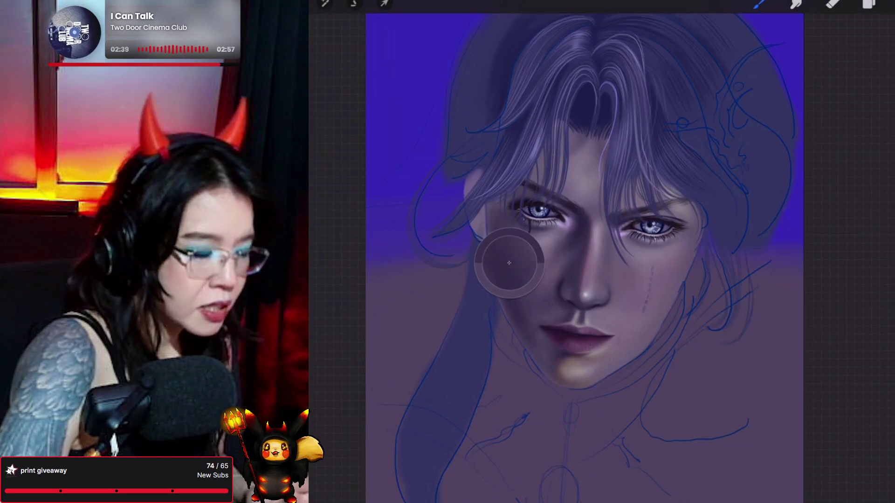
pyautogui.moveTo(529, 240); pyautogui.dragTo(526, 267)
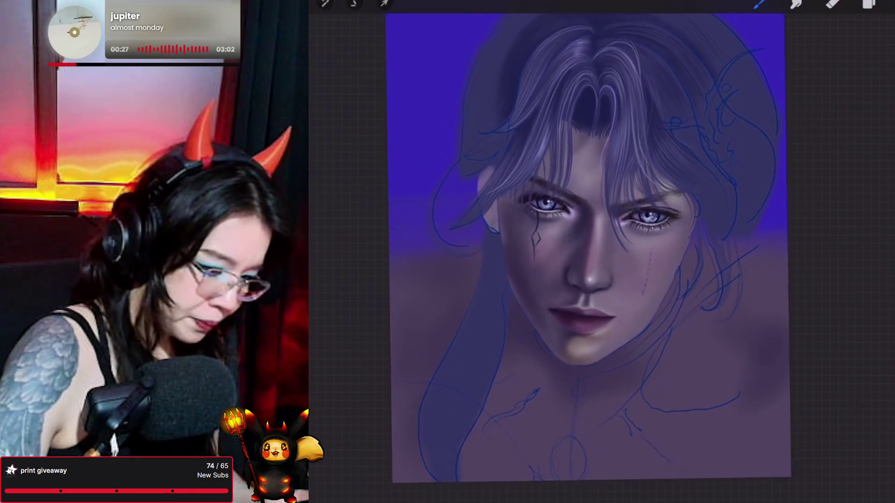
# Shade the lower background deeper purple with the Forester brush on Layer 71.
pyautogui.click(760, 5)
pyautogui.click(804, 119)
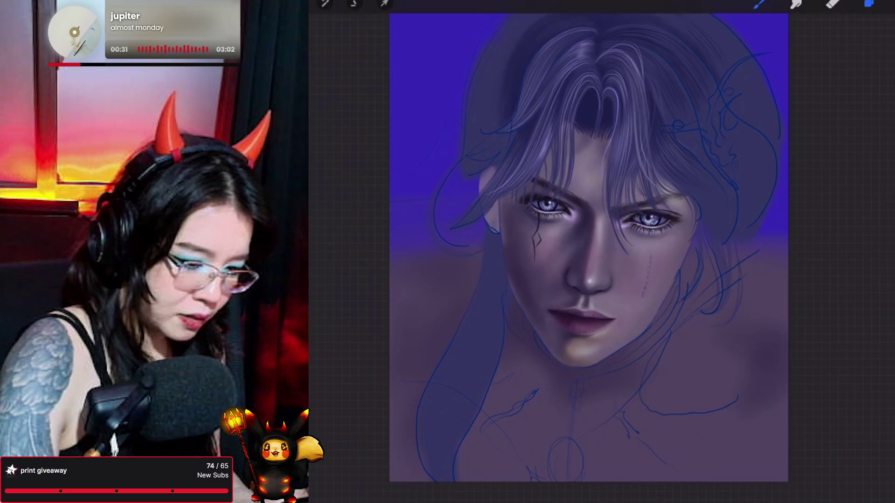
pyautogui.click(869, 4)
pyautogui.click(806, 420)
pyautogui.click(870, 3)
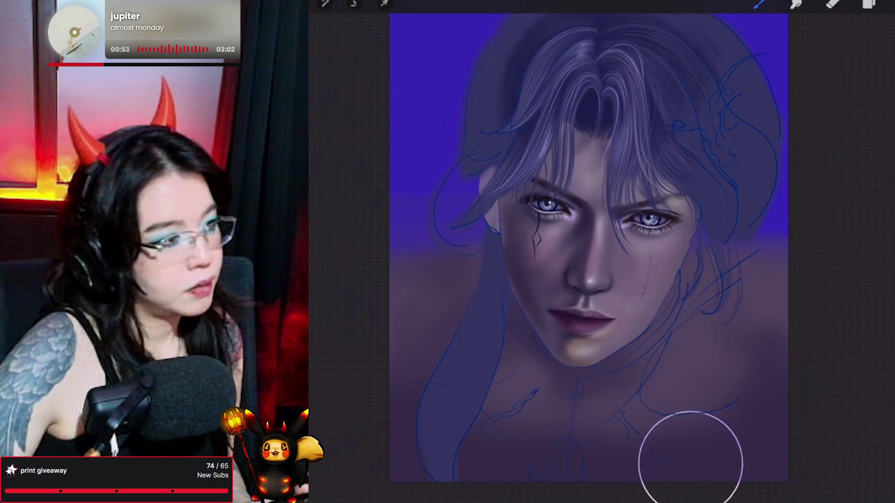
pyautogui.click(886, 5)
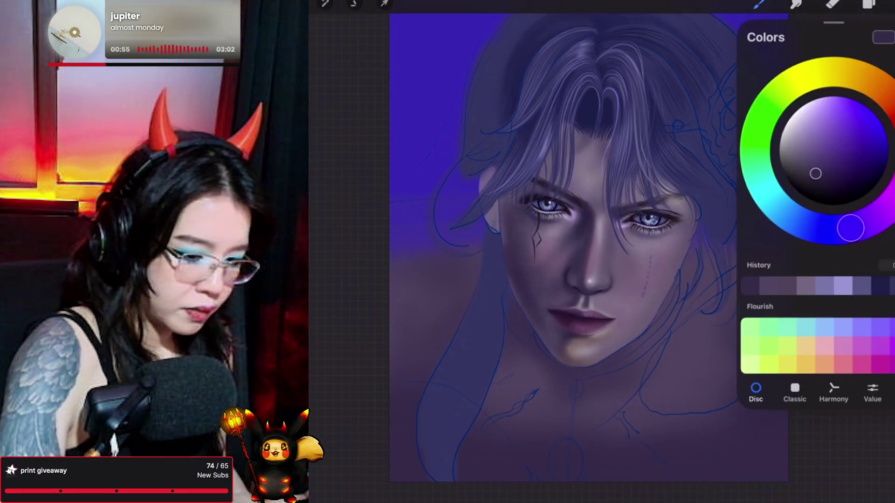
# Pick a dark blue, add Layer 72 and another layer, and airbrush darker shading along the bottom.
pyautogui.click(846, 177)
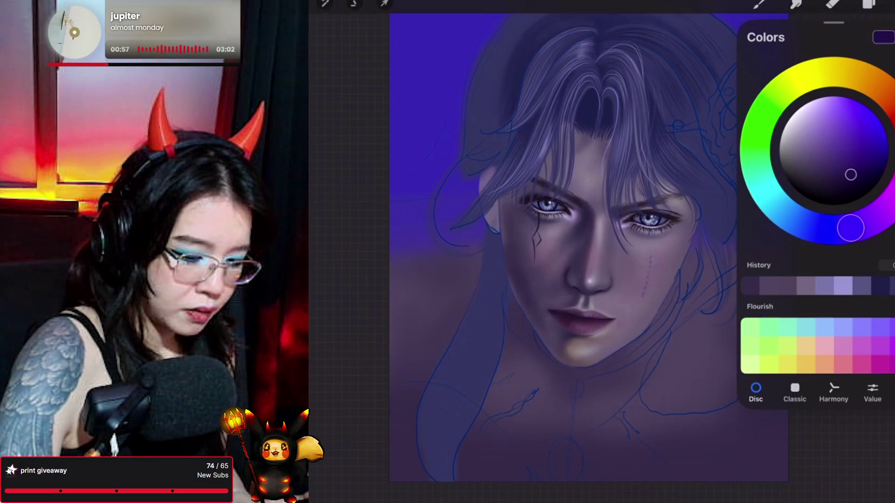
pyautogui.moveTo(850, 228); pyautogui.dragTo(822, 230)
pyautogui.click(869, 5)
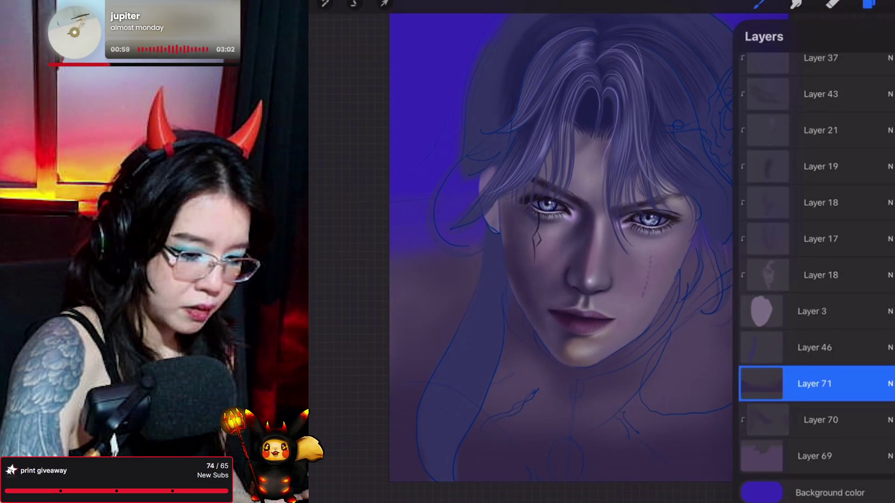
pyautogui.click(876, 36)
pyautogui.click(759, 5)
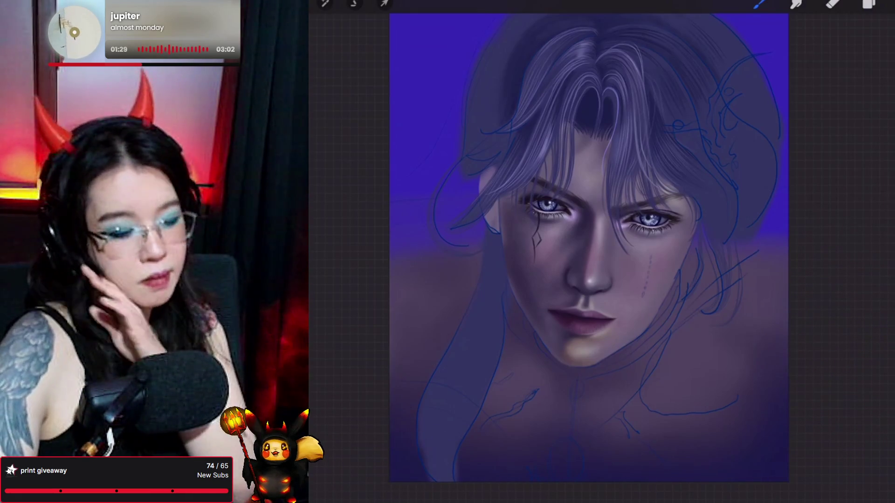
pyautogui.click(888, 5)
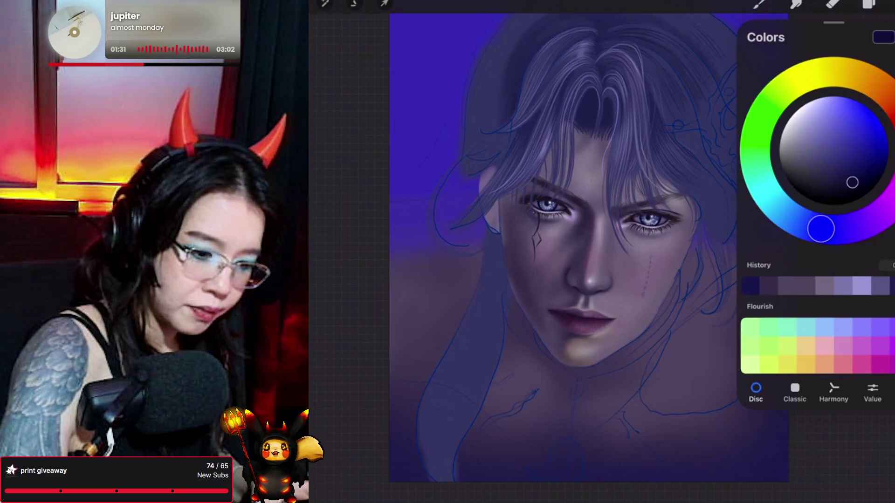
pyautogui.click(888, 5)
pyautogui.click(869, 4)
pyautogui.click(760, 4)
pyautogui.click(760, 4)
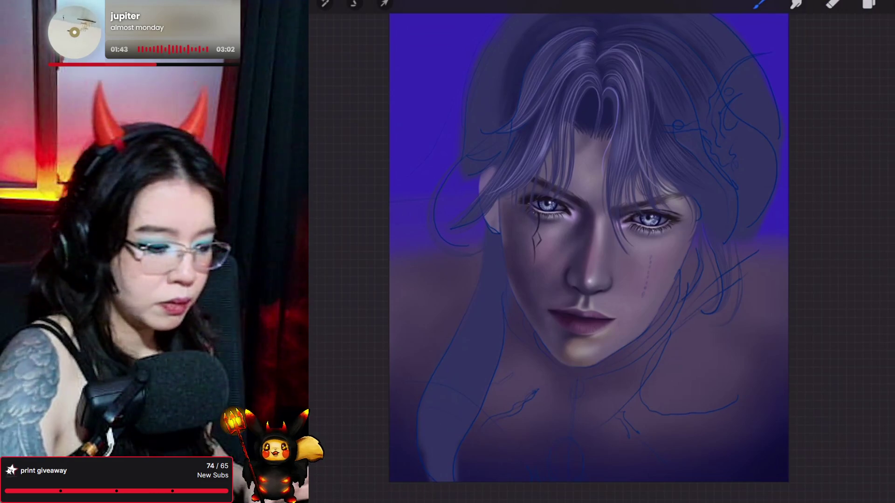
# Darken the canvas background colour to a near-black indigo.
pyautogui.click(868, 3)
pyautogui.click(761, 492)
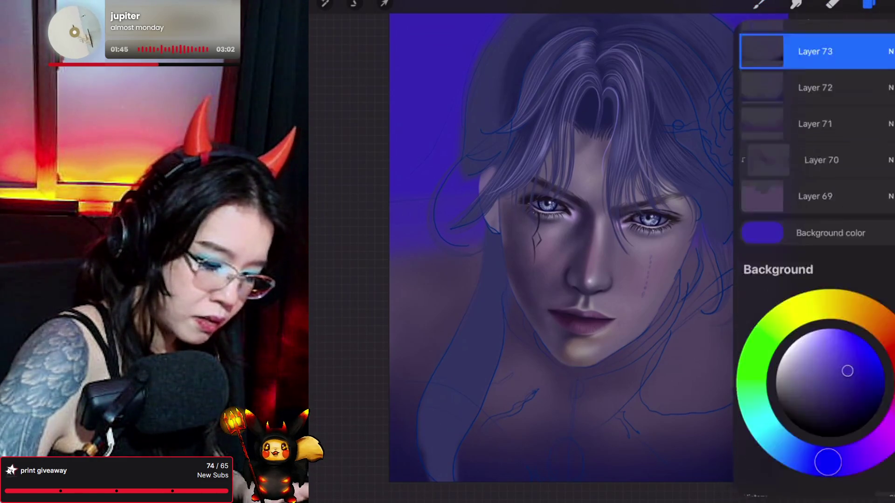
pyautogui.moveTo(845, 147); pyautogui.dragTo(841, 180)
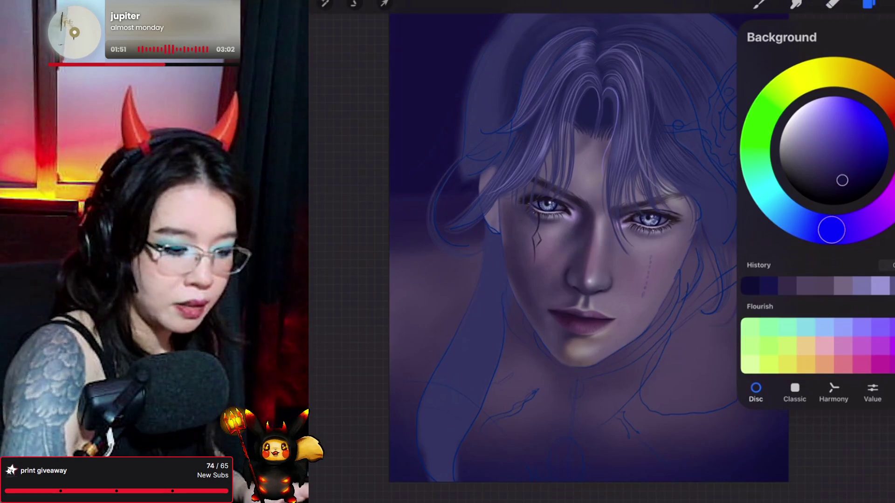
pyautogui.click(868, 4)
# Make Layer 69 the working layer with the eraser selected.
pyautogui.click(869, 4)
pyautogui.click(814, 457)
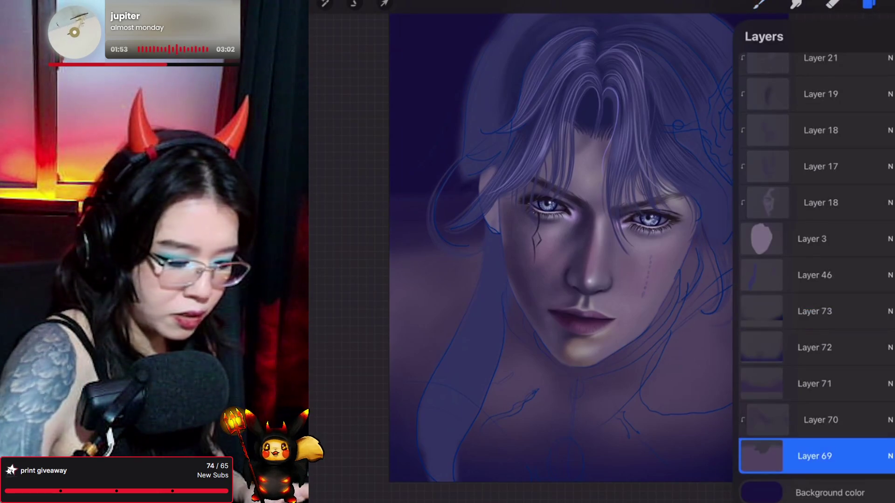
pyautogui.click(833, 4)
pyautogui.click(832, 4)
pyautogui.click(545, 252)
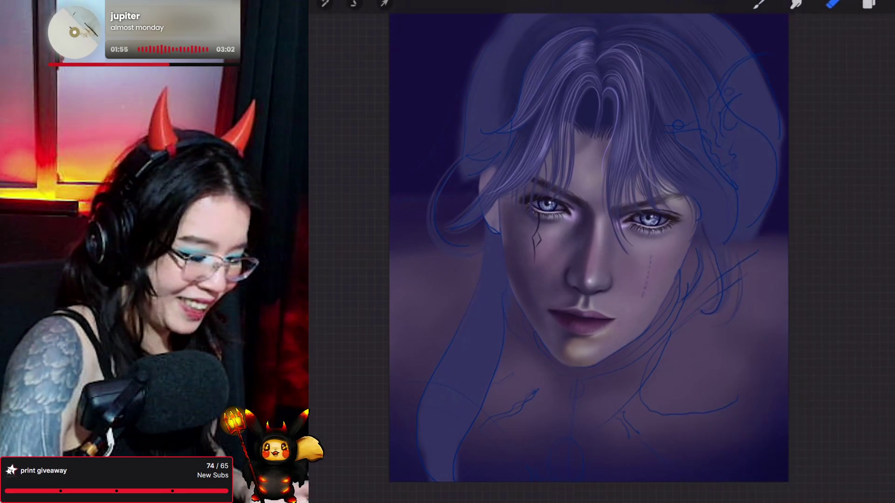
# Straighten the canvas view and make Layer 46 the working layer.
pyautogui.moveTo(560, 252); pyautogui.dragTo(596, 270)
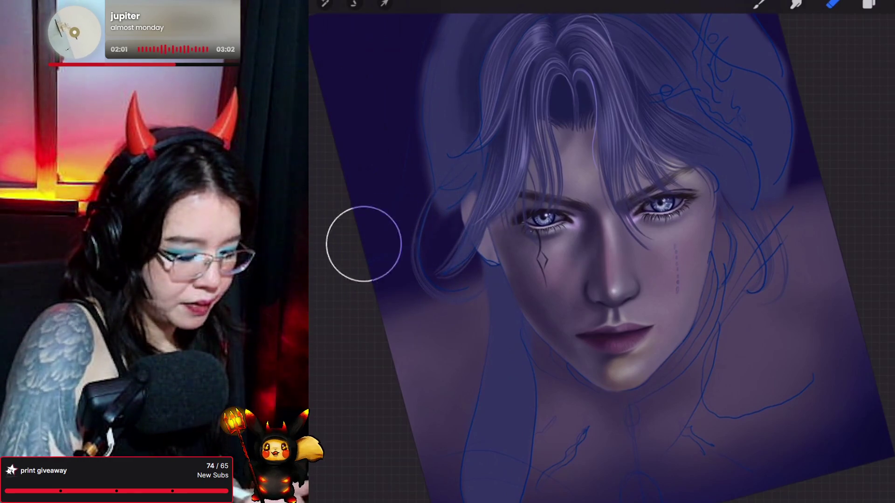
pyautogui.moveTo(433, 217); pyautogui.dragTo(508, 223)
pyautogui.moveTo(599, 199); pyautogui.dragTo(569, 206)
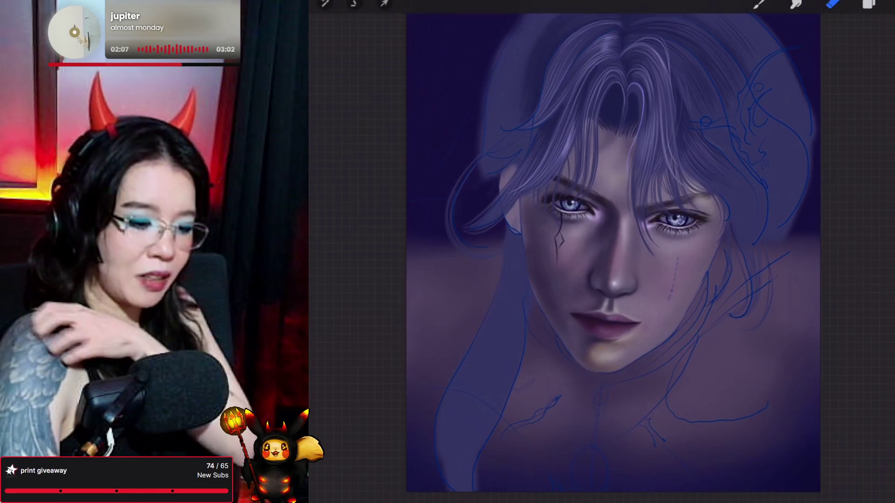
pyautogui.click(868, 4)
pyautogui.click(814, 275)
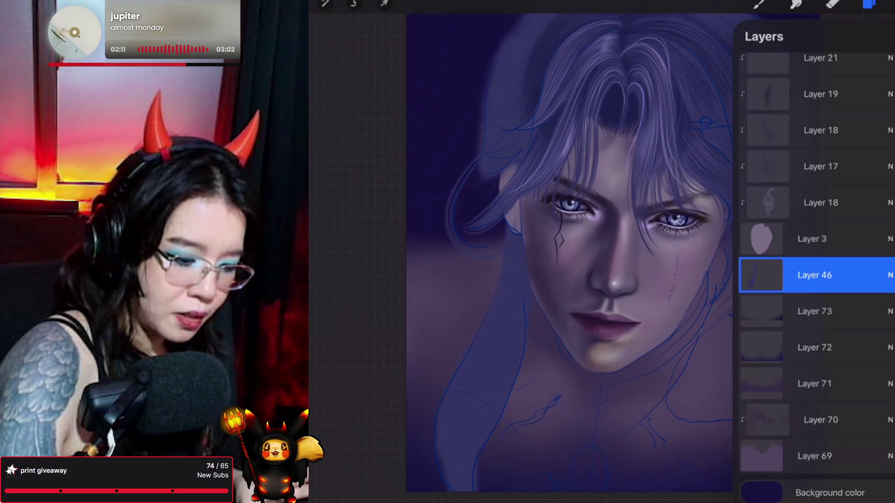
# Add a new layer above Layer 46 and select the Hair Strand 8 brush.
pyautogui.click(886, 36)
pyautogui.click(760, 4)
pyautogui.click(759, 3)
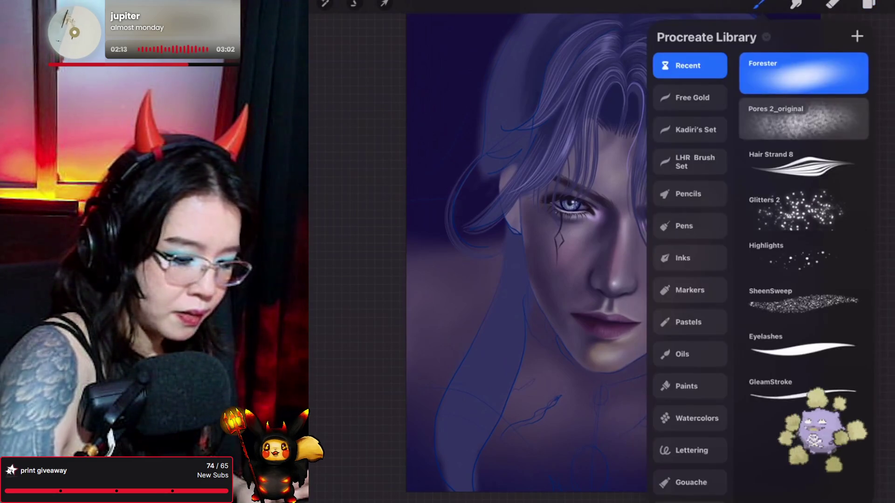
pyautogui.click(799, 158)
pyautogui.click(759, 4)
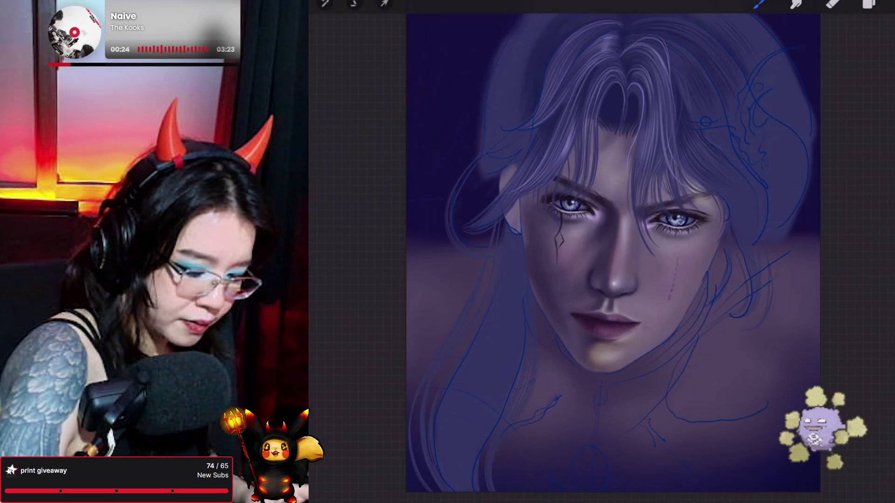
# Sketch dark hair lines down the right side of the face, redrawing the first diagonal.
pyautogui.moveTo(691, 343); pyautogui.dragTo(711, 377)
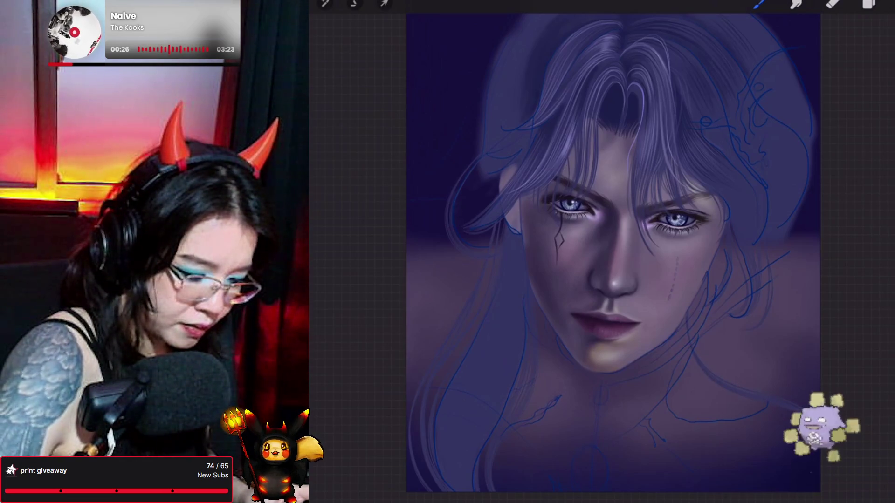
pyautogui.hotkey('ctrl', 'z')
pyautogui.moveTo(696, 344); pyautogui.dragTo(745, 402)
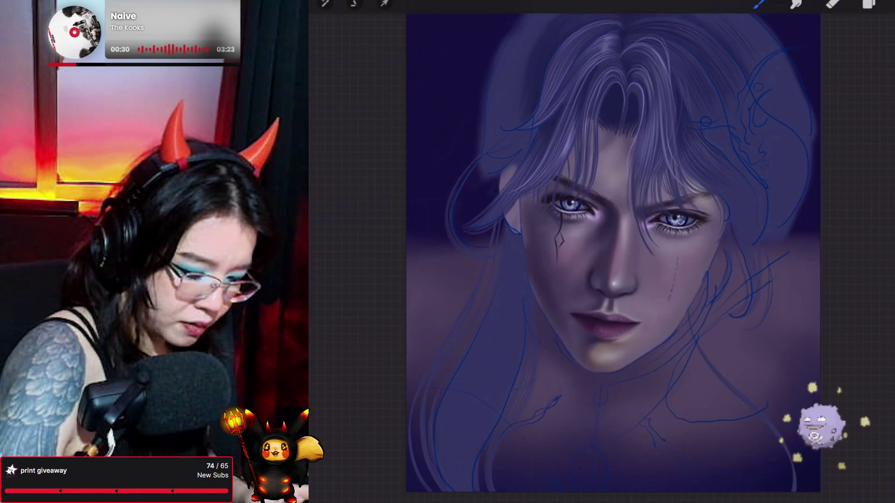
pyautogui.moveTo(725, 264)
pyautogui.mouseDown()
pyautogui.moveTo(718, 322)
pyautogui.moveTo(750, 368)
pyautogui.mouseUp()
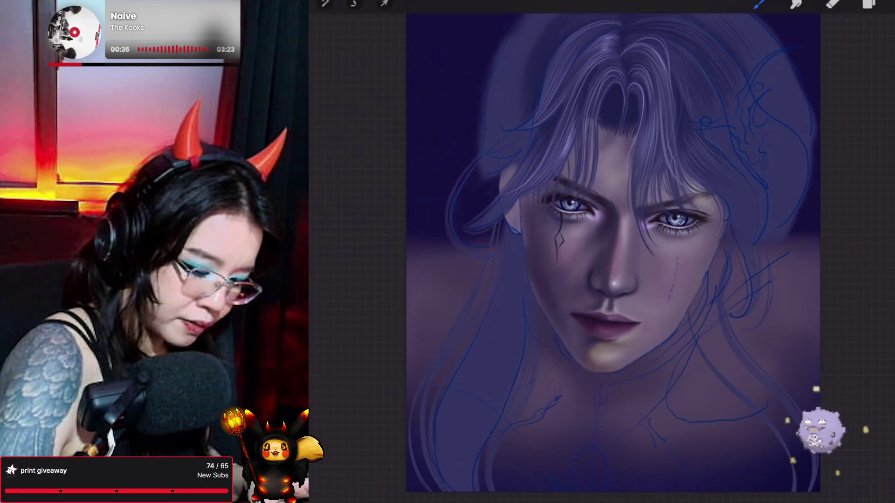
pyautogui.moveTo(713, 261)
pyautogui.mouseDown()
pyautogui.moveTo(714, 301)
pyautogui.moveTo(755, 387)
pyautogui.mouseUp()
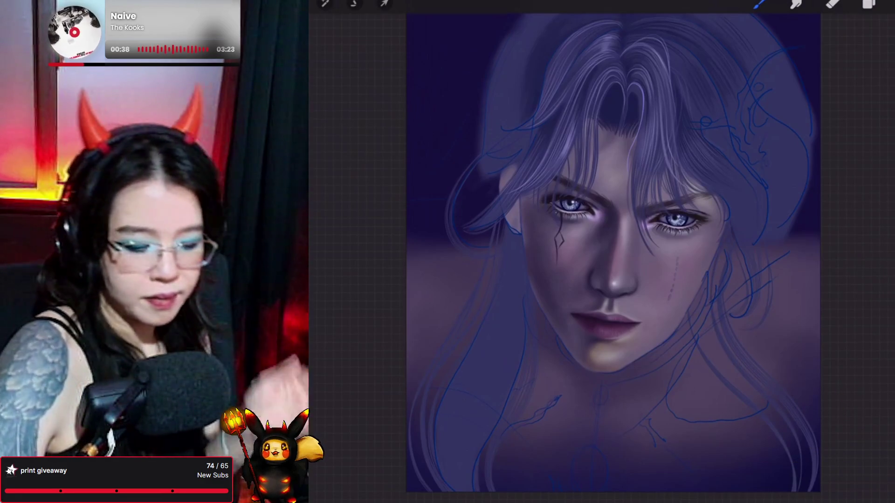
pyautogui.scroll(-3, 613, 252)
pyautogui.scroll(3, 606, 252)
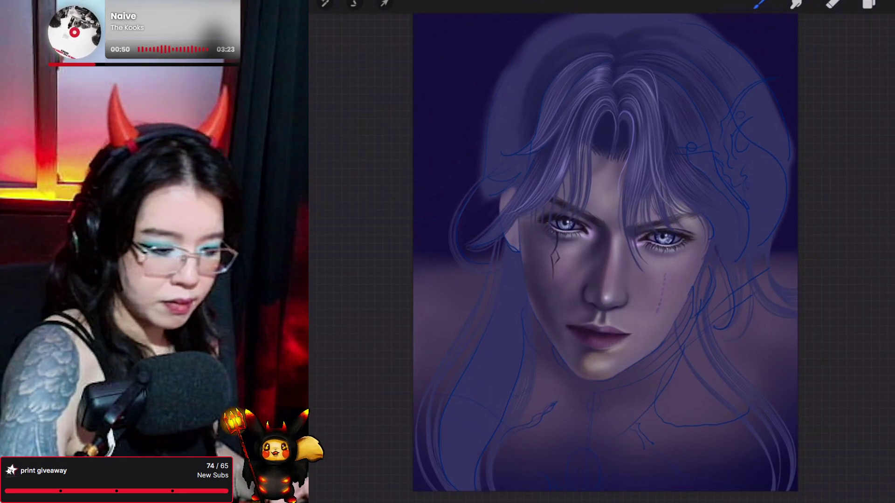
# Try the Forester brush and tilt the canvas to a comfortable angle.
pyautogui.click(760, 3)
pyautogui.click(804, 121)
pyautogui.click(759, 4)
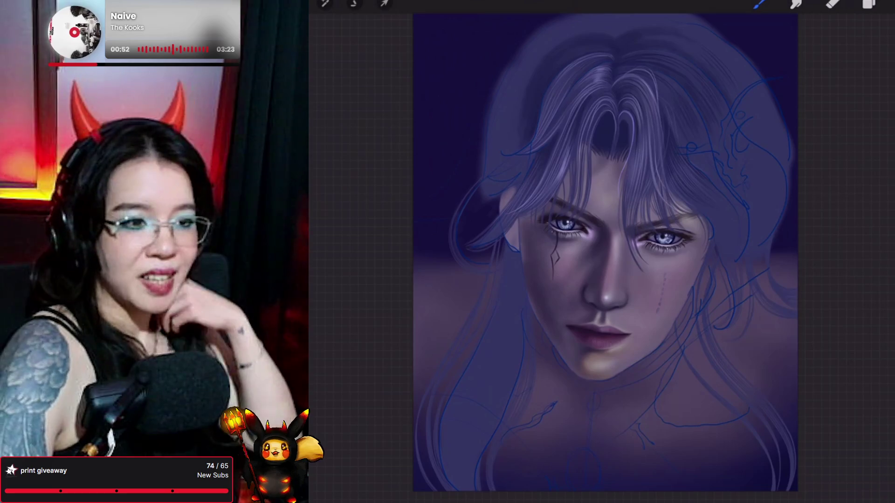
pyautogui.moveTo(606, 298)
pyautogui.mouseDown()
pyautogui.moveTo(588, 282)
pyautogui.moveTo(575, 285)
pyautogui.mouseUp()
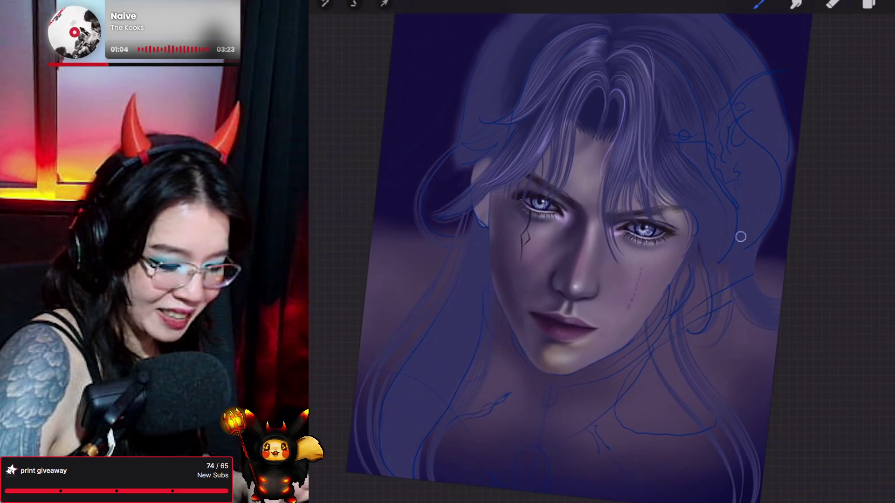
pyautogui.moveTo(575, 291)
pyautogui.mouseDown()
pyautogui.moveTo(629, 296)
pyautogui.moveTo(596, 278)
pyautogui.mouseUp()
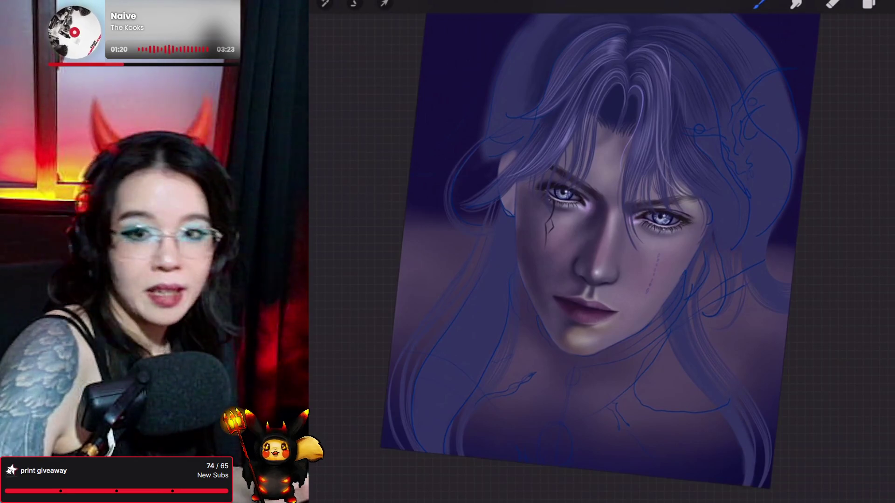
# Switch back to the Hair Strand 8 brush and show the layer list.
pyautogui.click(759, 4)
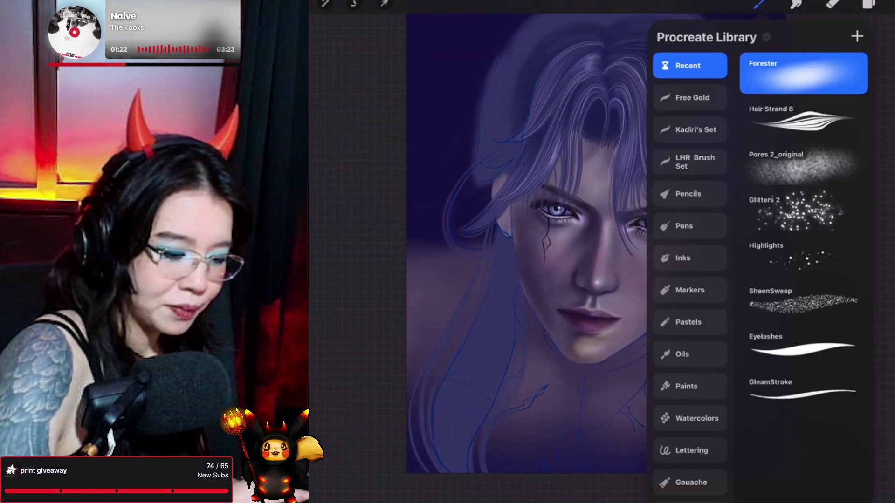
pyautogui.click(801, 118)
pyautogui.click(759, 4)
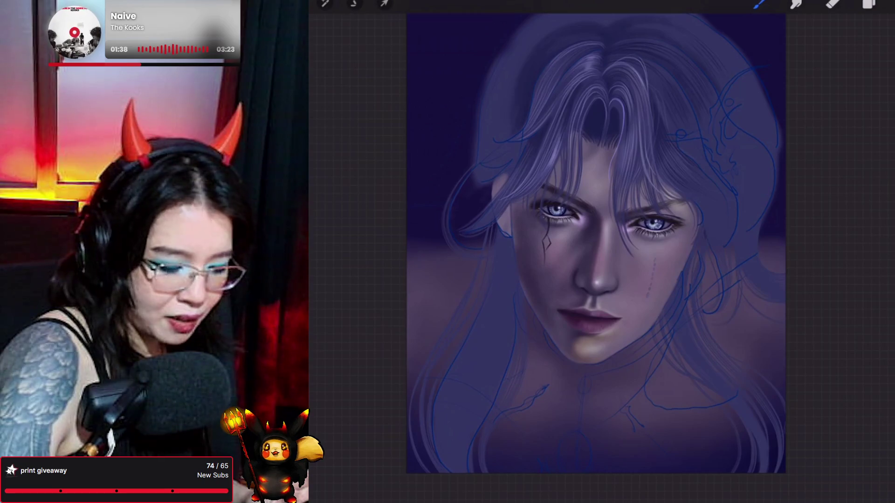
pyautogui.scroll(2, 595, 252)
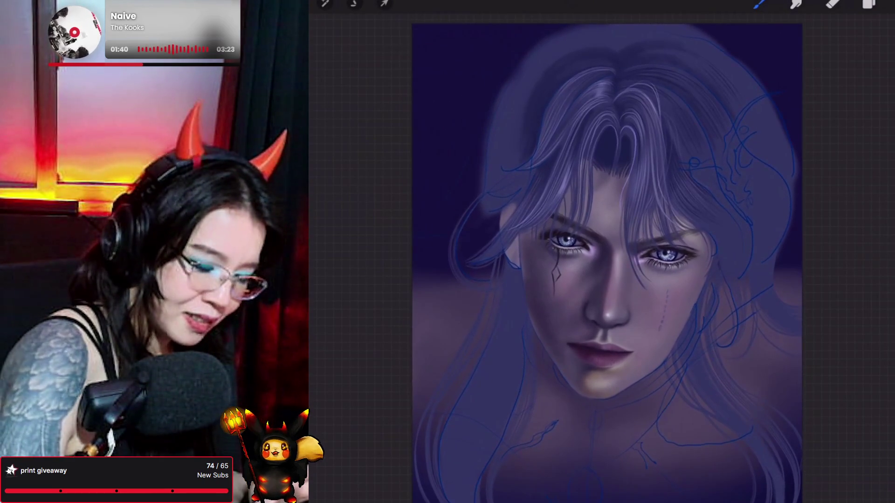
pyautogui.press('l')
pyautogui.scroll(-1, 815, 280)
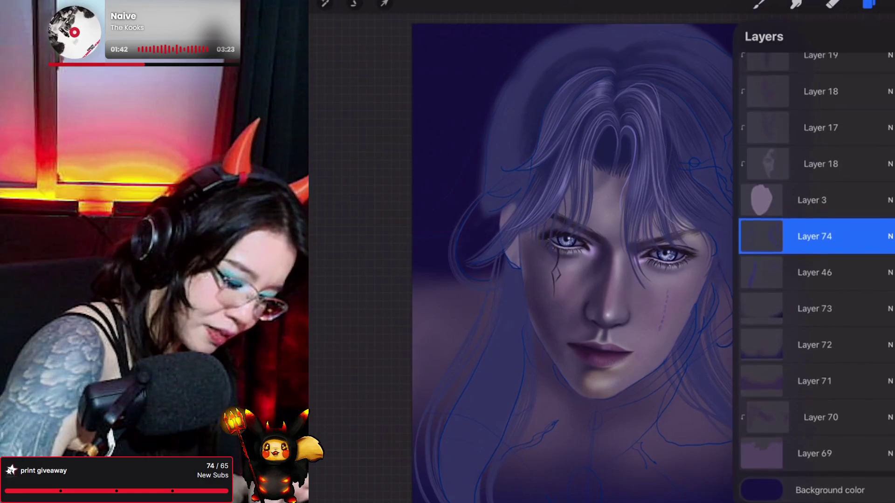
# Move Layer 75 below Layer 69 to the bottom of the stack, then try Forester.
pyautogui.click(814, 456)
pyautogui.moveTo(821, 457); pyautogui.dragTo(811, 481)
pyautogui.click(759, 5)
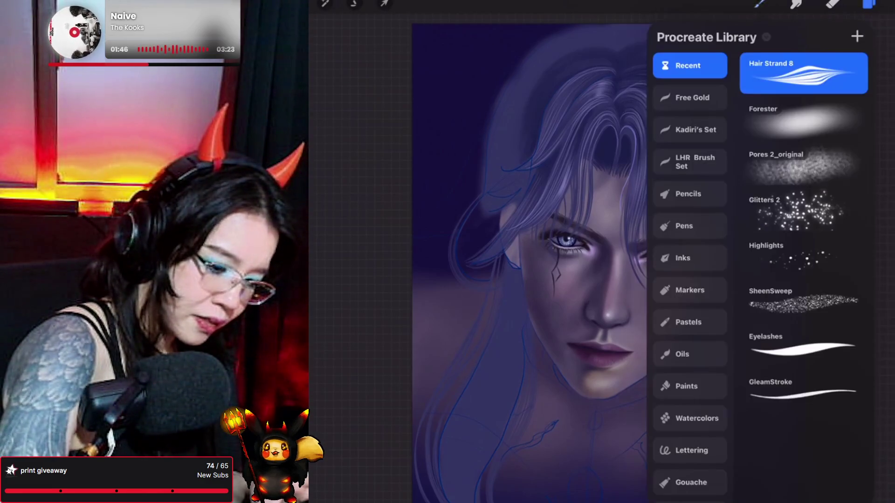
pyautogui.click(789, 110)
pyautogui.click(759, 5)
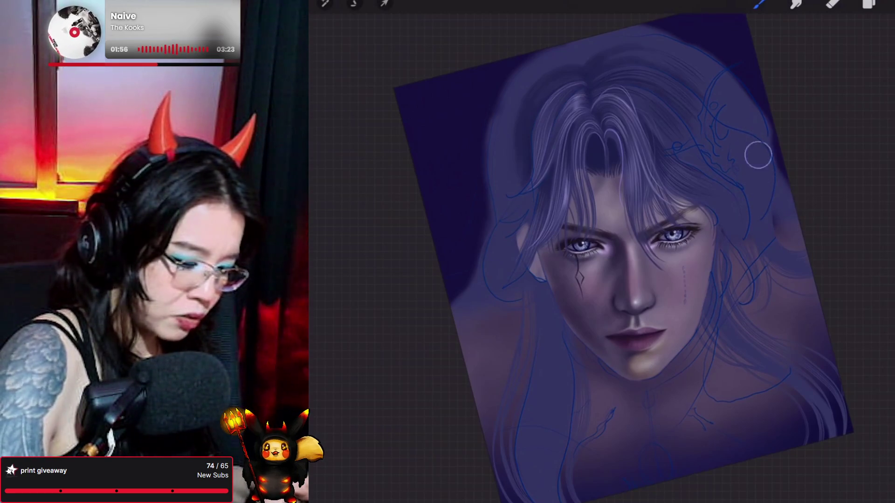
pyautogui.hotkey('ctrl', 'z')
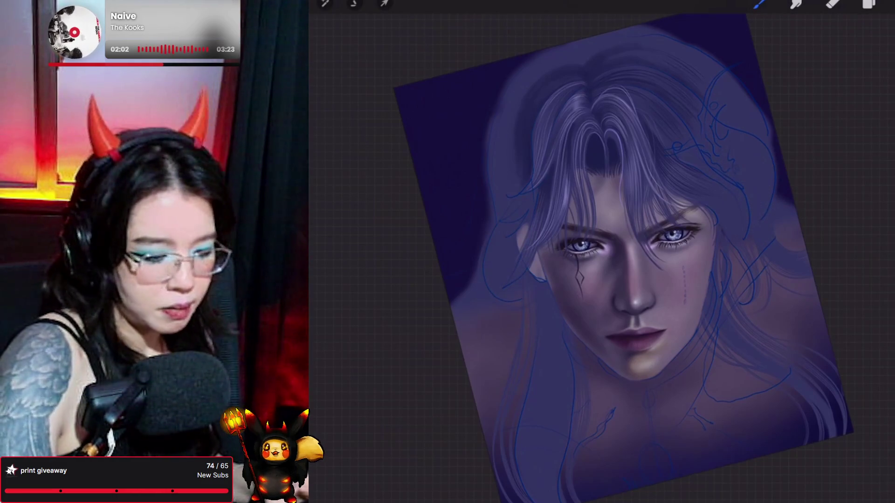
# Paint two light strands along the left hair edge with Hair Strand 8.
pyautogui.click(760, 3)
pyautogui.click(801, 118)
pyautogui.click(760, 4)
pyautogui.moveTo(540, 52)
pyautogui.mouseDown()
pyautogui.moveTo(487, 149)
pyautogui.moveTo(483, 219)
pyautogui.mouseUp()
pyautogui.moveTo(536, 54)
pyautogui.mouseDown()
pyautogui.moveTo(484, 186)
pyautogui.moveTo(482, 231)
pyautogui.mouseUp()
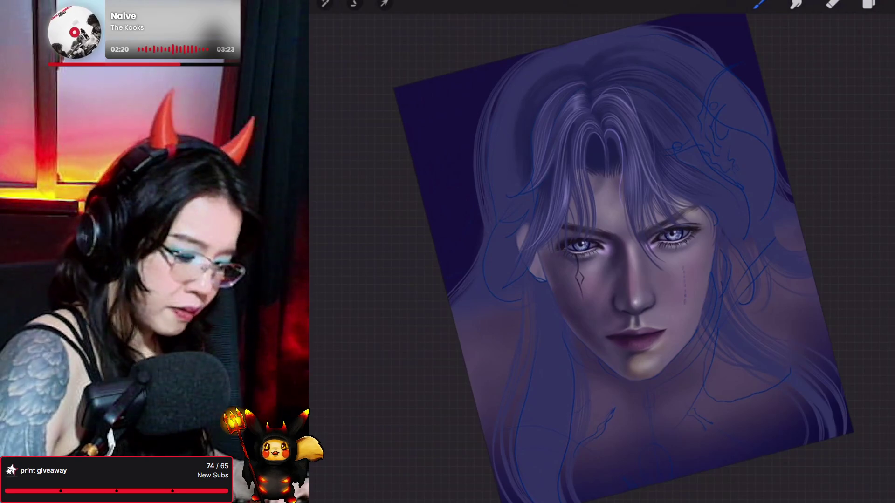
pyautogui.moveTo(630, 279); pyautogui.dragTo(597, 252)
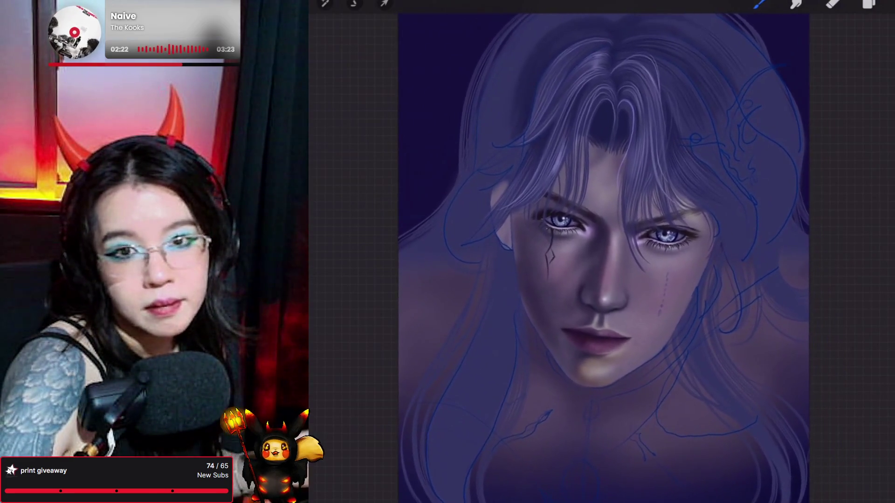
pyautogui.click(868, 4)
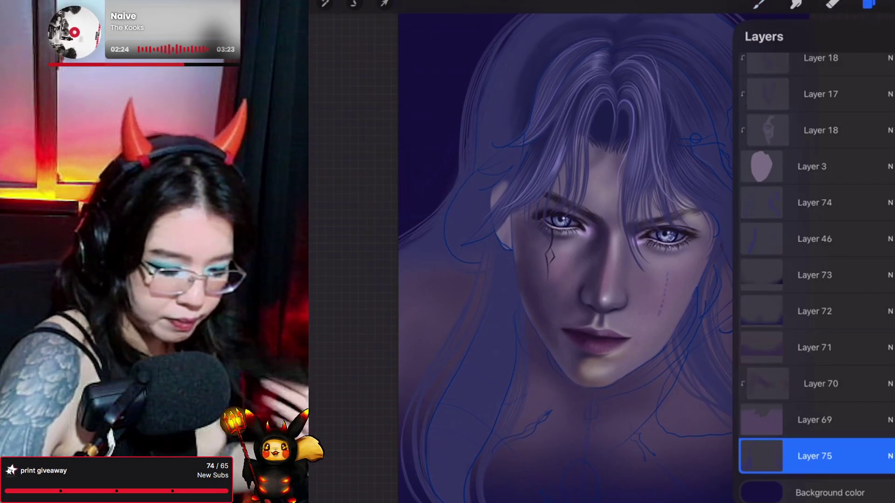
# Add a new Layer 76 above Layer 73 and choose the Feather brush.
pyautogui.click(820, 384)
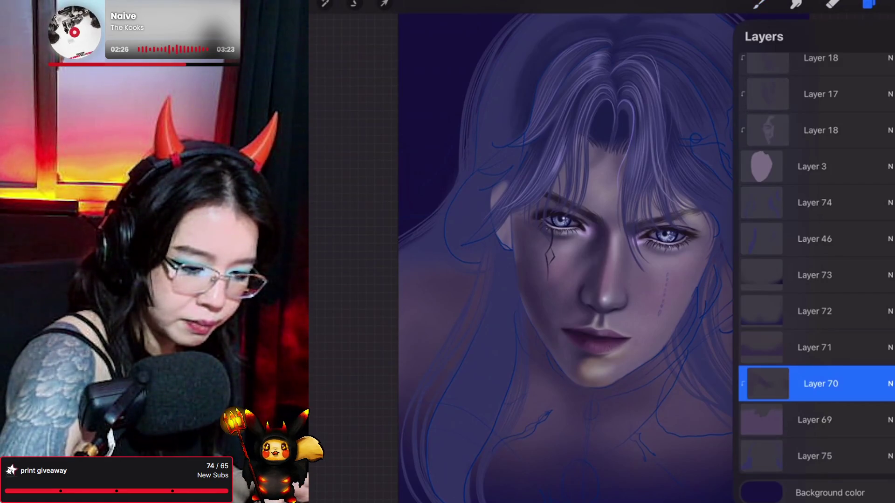
pyautogui.click(814, 275)
pyautogui.click(888, 37)
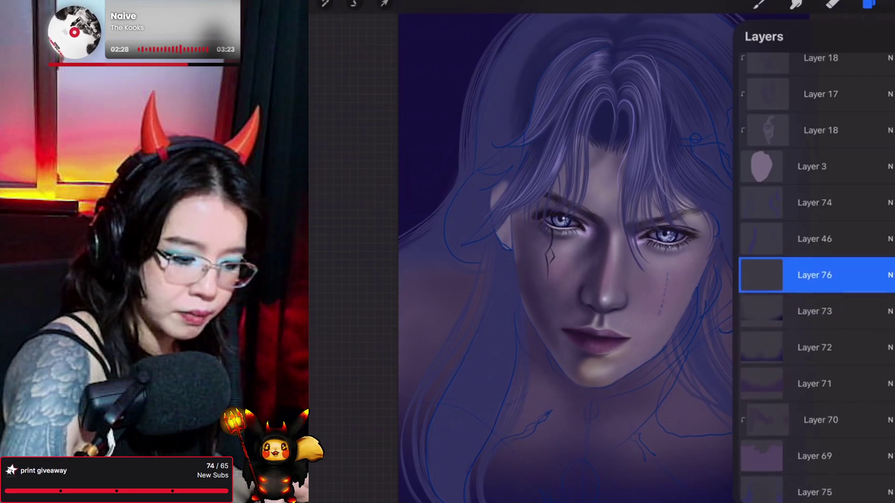
pyautogui.click(760, 4)
pyautogui.click(774, 110)
pyautogui.click(760, 4)
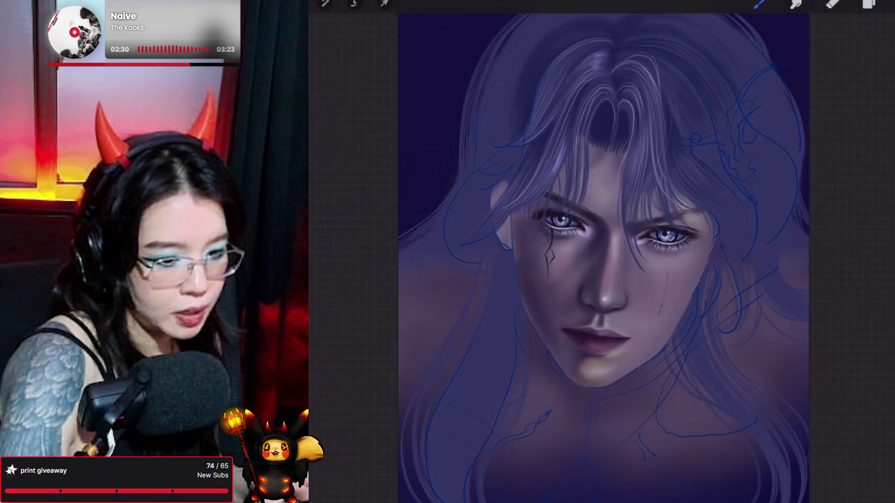
# Pick a darker greyish violet colour and confirm the active layer.
pyautogui.click(890, 3)
pyautogui.moveTo(814, 136); pyautogui.dragTo(798, 154)
pyautogui.click(890, 4)
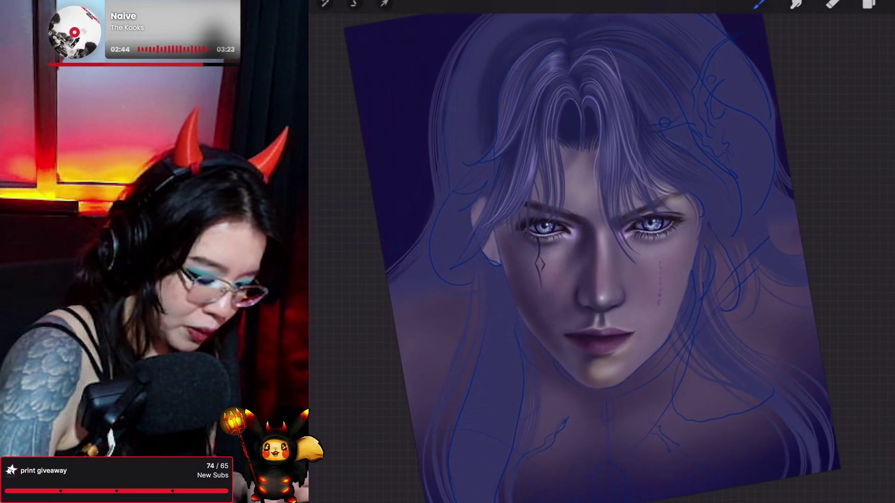
pyautogui.click(869, 4)
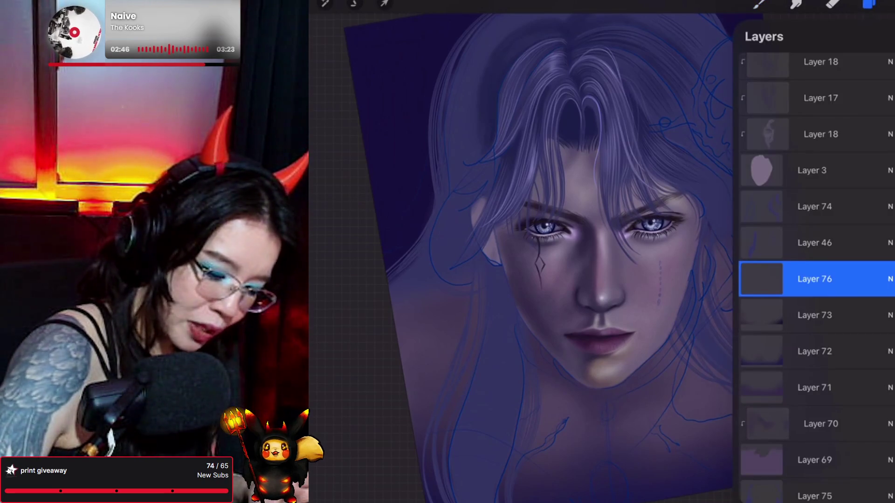
pyautogui.click(869, 4)
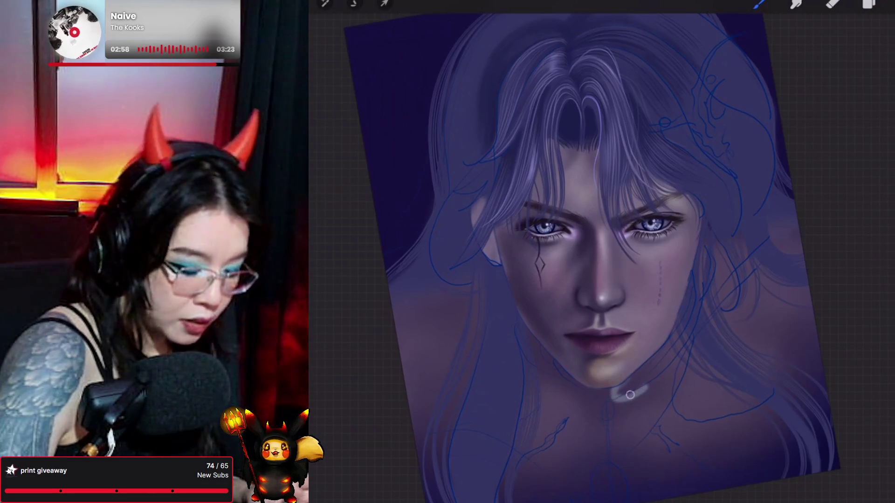
# Paint a pale choker band along the neck, a hanging ring pendant, and a small ring earring.
pyautogui.moveTo(647, 387); pyautogui.dragTo(674, 363)
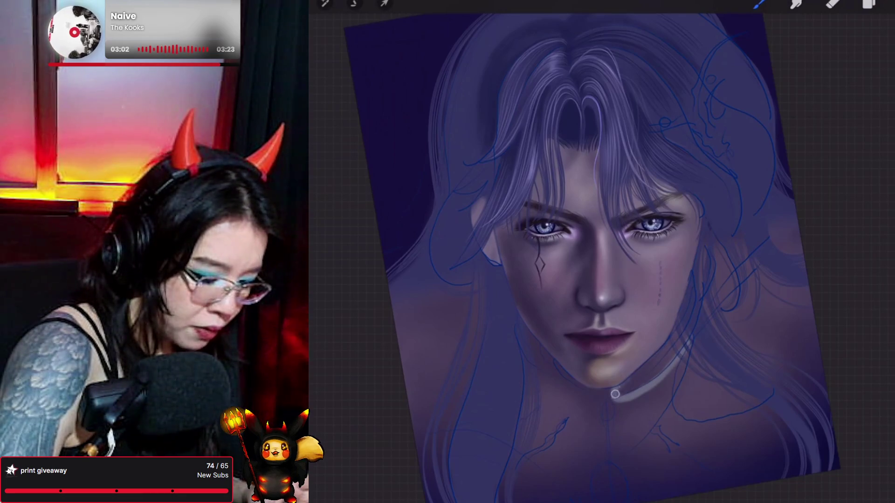
pyautogui.moveTo(614, 394); pyautogui.dragTo(671, 336)
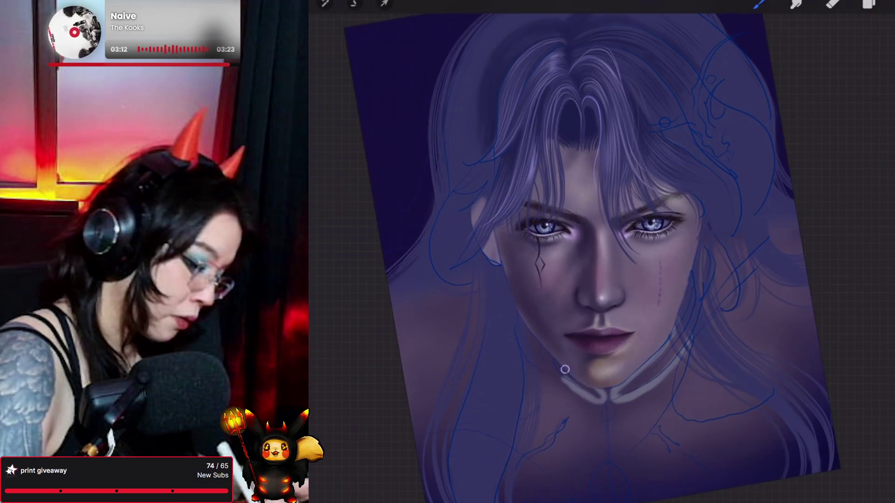
pyautogui.moveTo(548, 363); pyautogui.dragTo(528, 330)
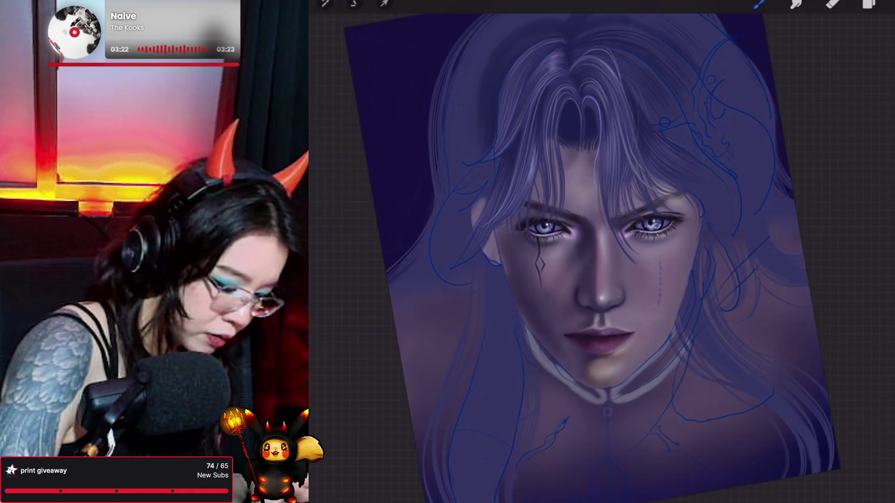
pyautogui.moveTo(606, 399)
pyautogui.mouseDown()
pyautogui.moveTo(609, 417)
pyautogui.moveTo(601, 409)
pyautogui.mouseUp()
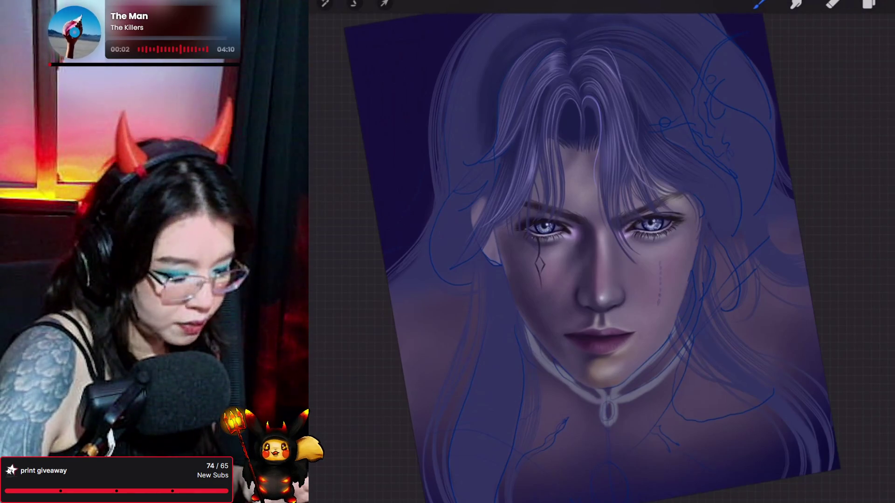
pyautogui.moveTo(703, 238); pyautogui.dragTo(709, 268)
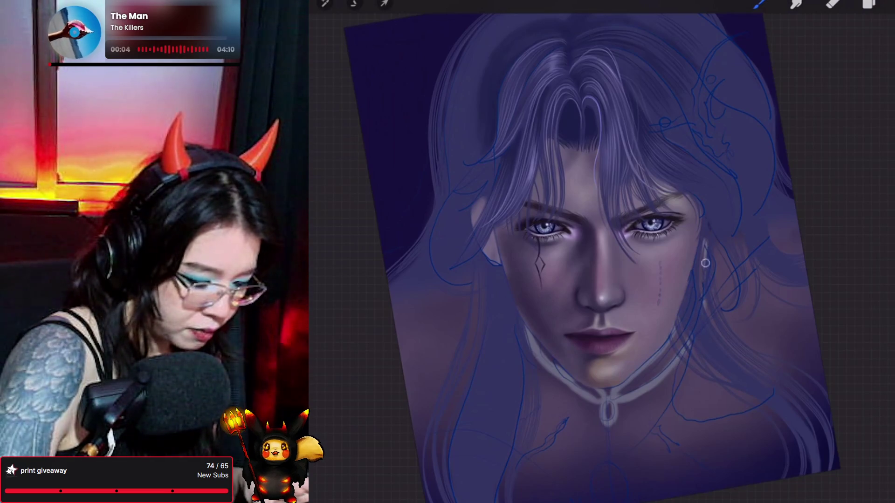
pyautogui.moveTo(606, 233)
pyautogui.mouseDown()
pyautogui.moveTo(616, 228)
pyautogui.moveTo(607, 227)
pyautogui.mouseUp()
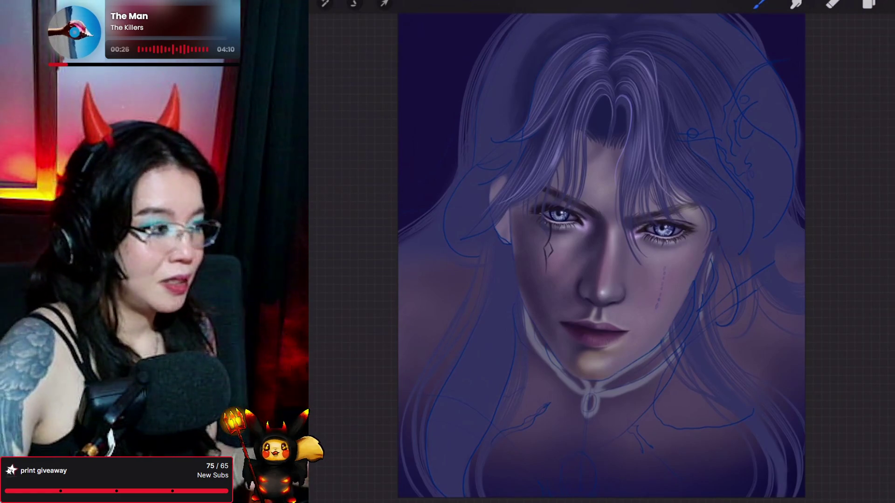
pyautogui.scroll(2, 601, 256)
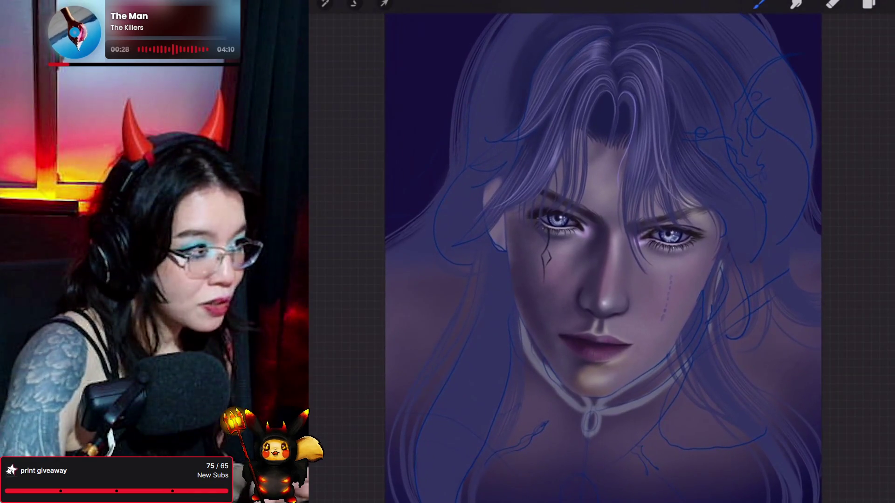
# Select Layer 67 in the layer list and pick a painting brush.
pyautogui.click(869, 4)
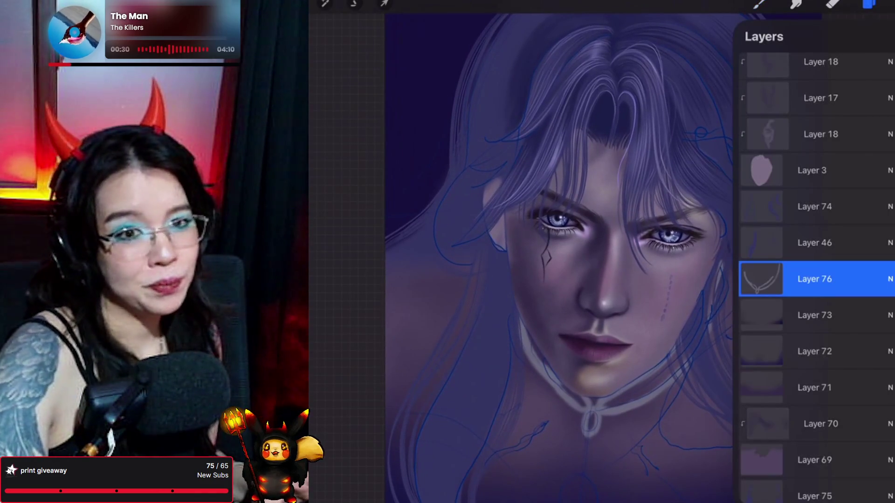
pyautogui.scroll(-10, 816, 279)
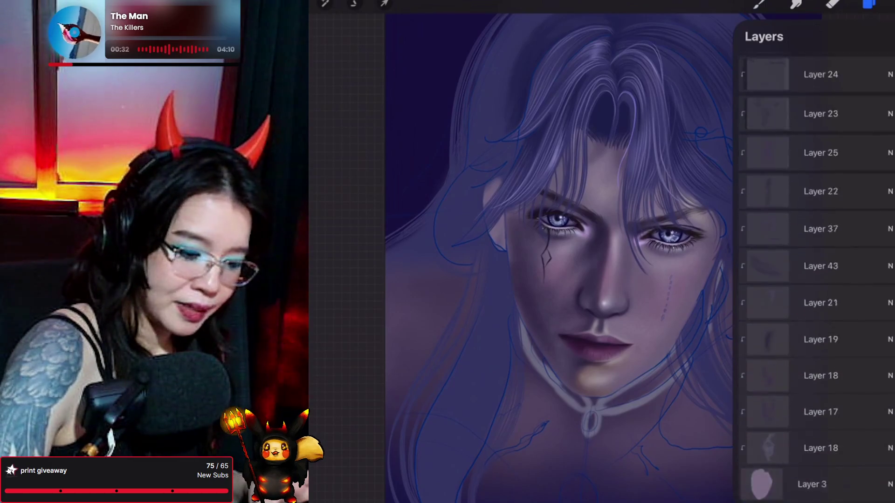
pyautogui.scroll(-10, 815, 280)
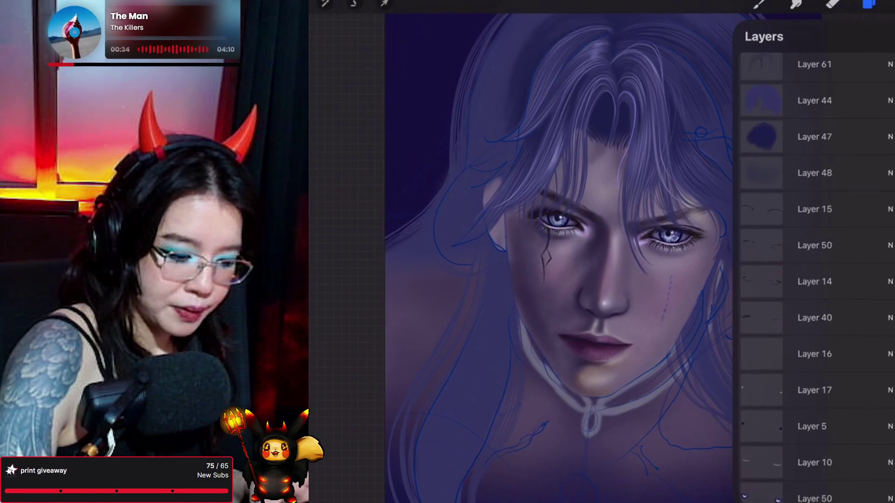
pyautogui.scroll(2, 815, 279)
pyautogui.scroll(3, 560, 256)
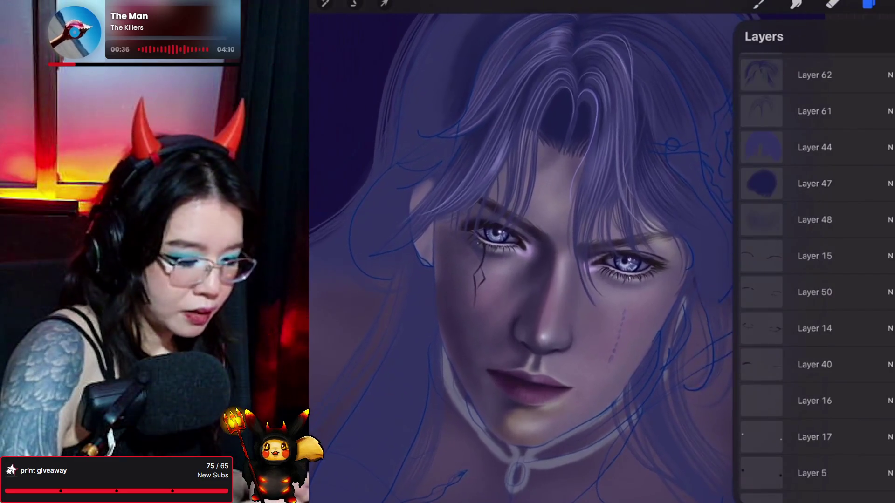
pyautogui.scroll(5, 816, 280)
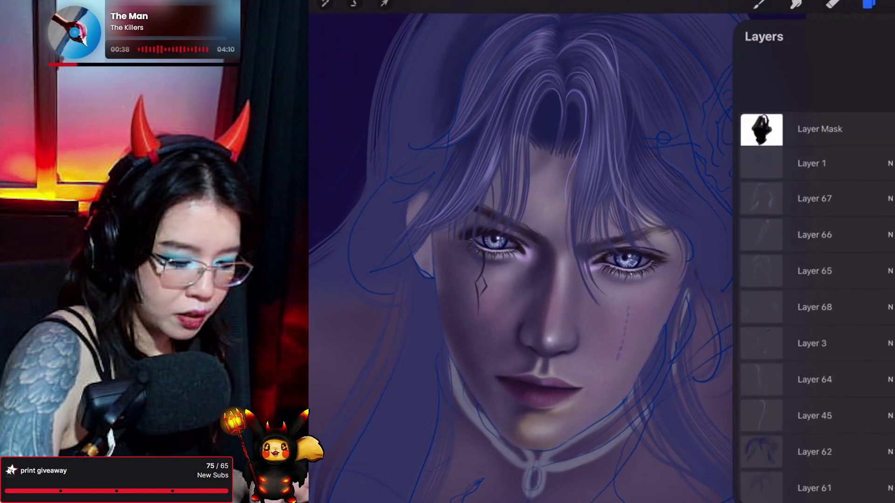
pyautogui.click(814, 138)
pyautogui.click(759, 4)
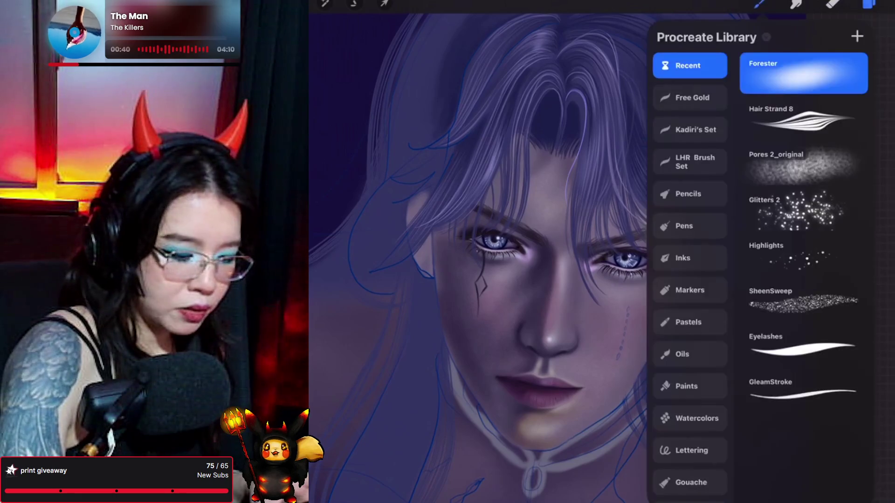
pyautogui.click(789, 60)
# Paint a short gold stroke for the hair ornament on the upper right of the head.
pyautogui.hscroll(-2, 582, 256)
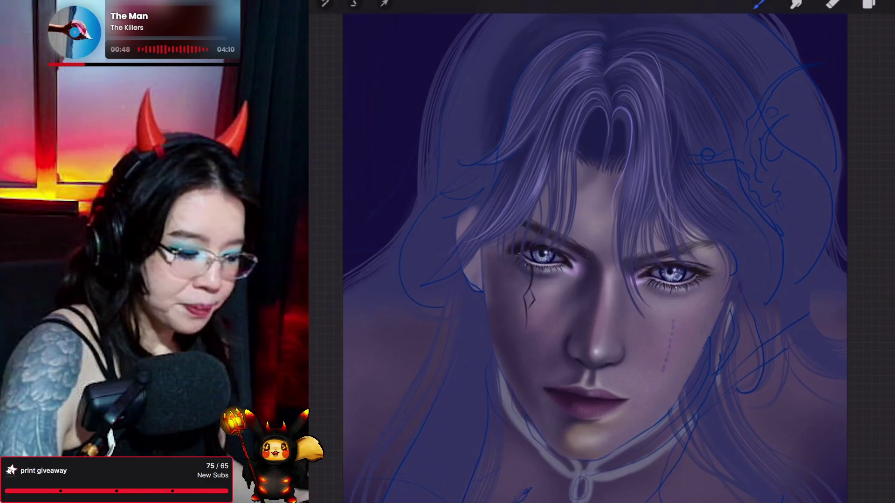
pyautogui.click(760, 4)
pyautogui.click(759, 3)
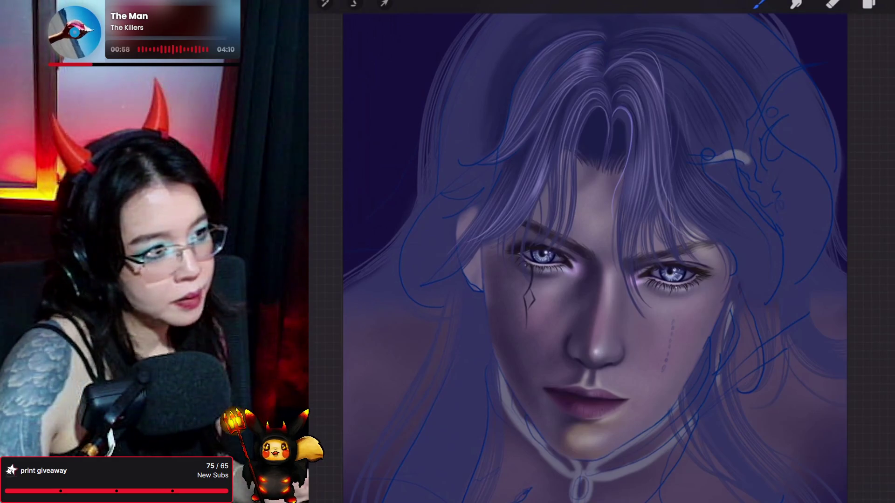
pyautogui.click(888, 4)
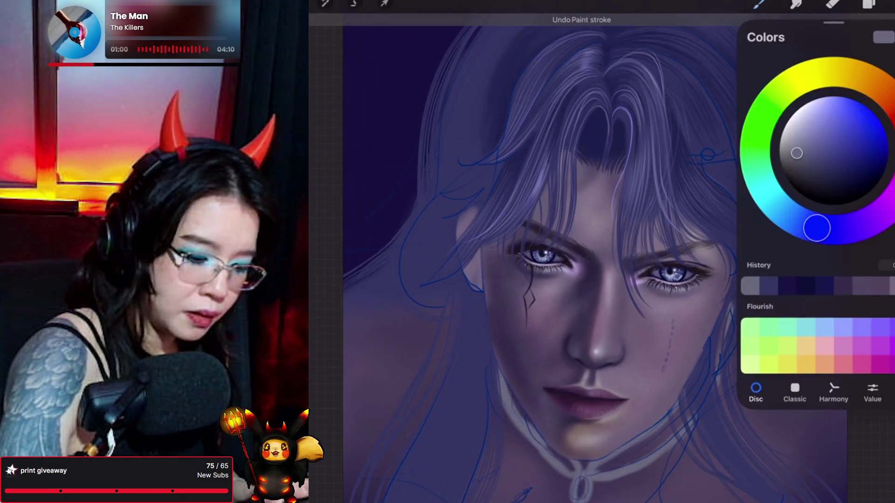
pyautogui.click(758, 4)
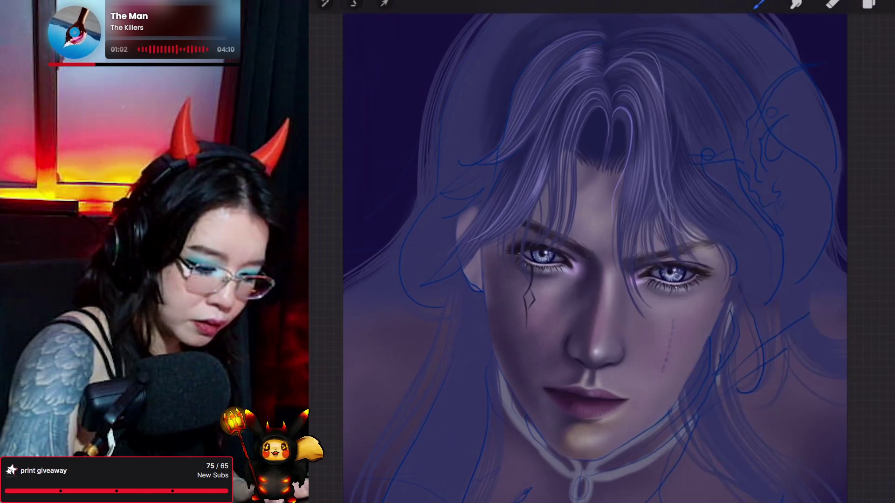
pyautogui.moveTo(734, 154)
pyautogui.mouseDown()
pyautogui.moveTo(711, 158)
pyautogui.moveTo(745, 162)
pyautogui.mouseUp()
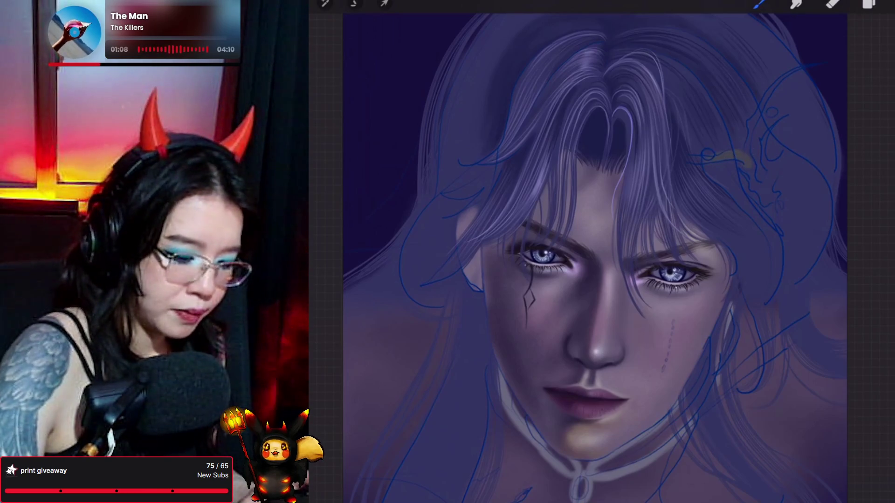
# Move Layer 77 down below Layer 65 in the layer stack.
pyautogui.click(886, 5)
pyautogui.click(759, 4)
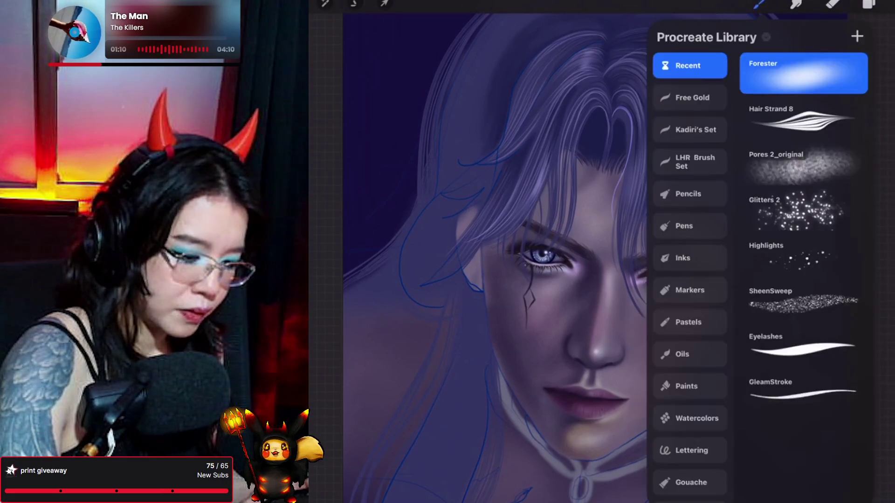
pyautogui.click(759, 4)
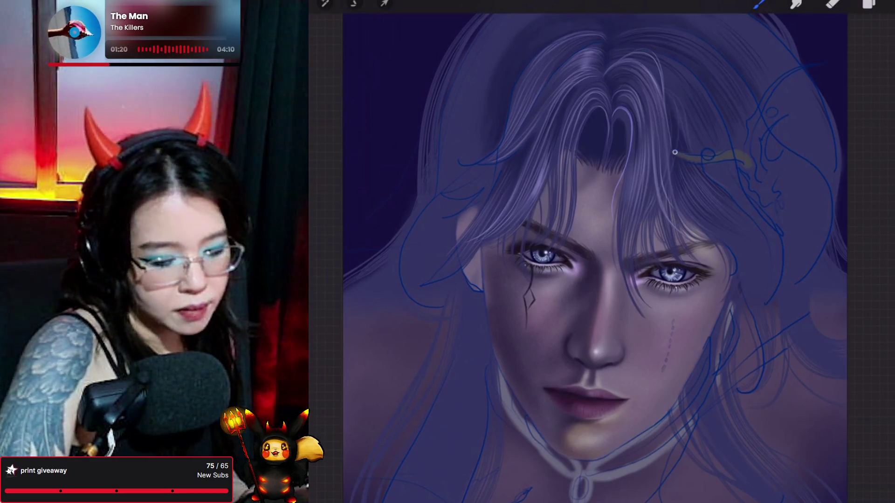
pyautogui.click(868, 3)
pyautogui.moveTo(815, 139); pyautogui.dragTo(816, 247)
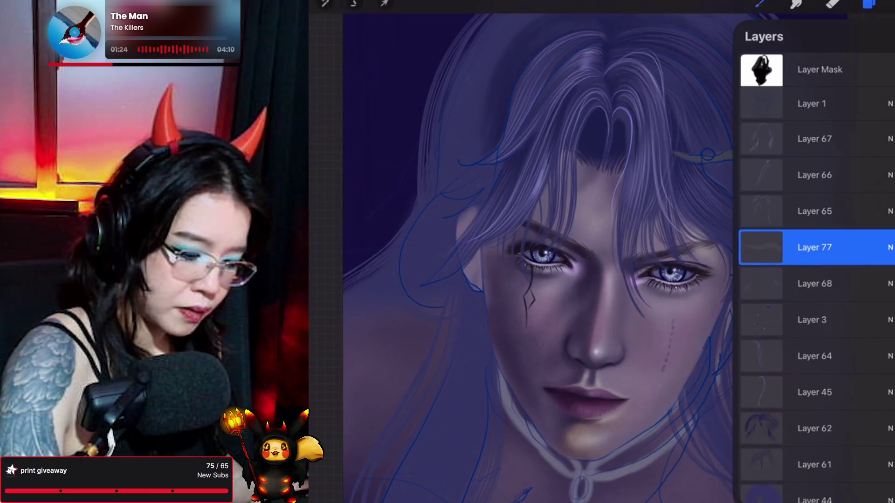
# Grow the gold hair ornament into a larger, branching twig-like shape.
pyautogui.click(869, 3)
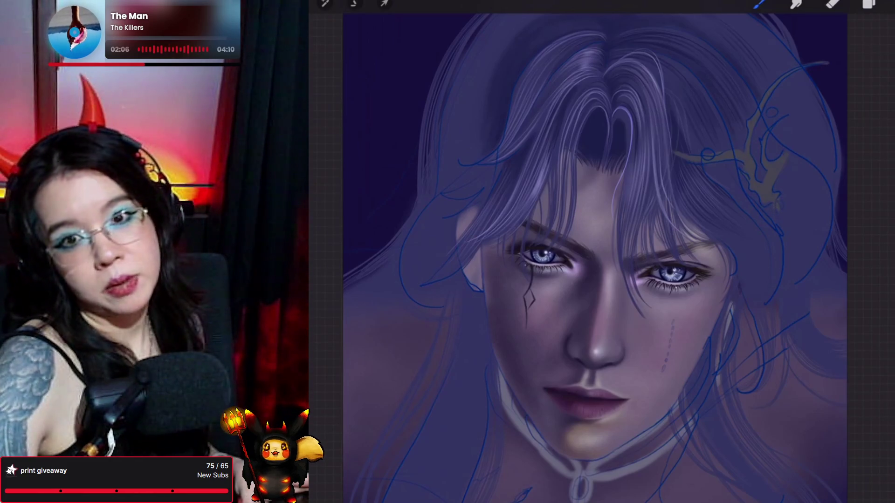
pyautogui.scroll(-3, 643, 256)
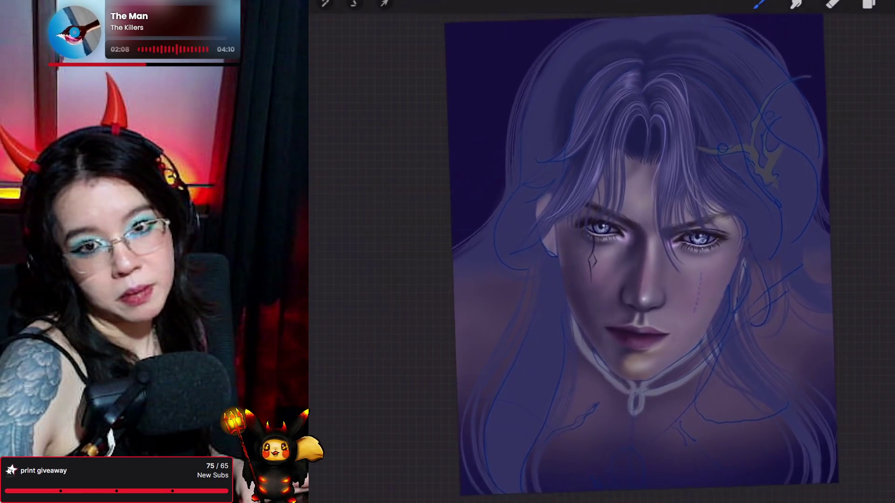
pyautogui.scroll(3, 639, 252)
# Add a new Layer 78 above Layer 44 and pick a brush.
pyautogui.click(868, 3)
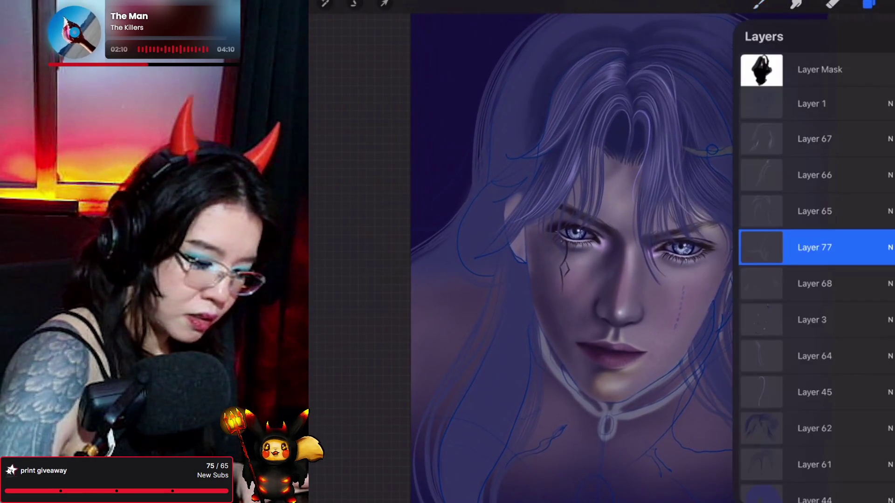
pyautogui.scroll(-3, 816, 233)
pyautogui.click(815, 310)
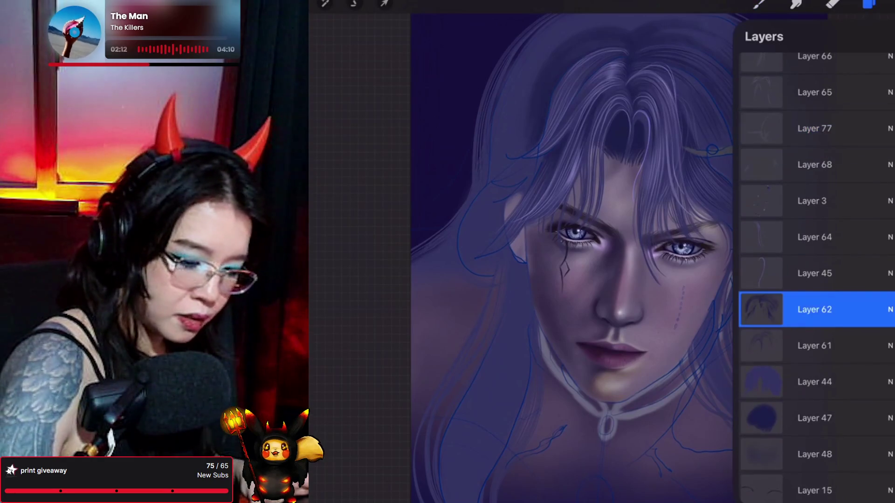
pyautogui.scroll(-2, 816, 233)
pyautogui.click(814, 289)
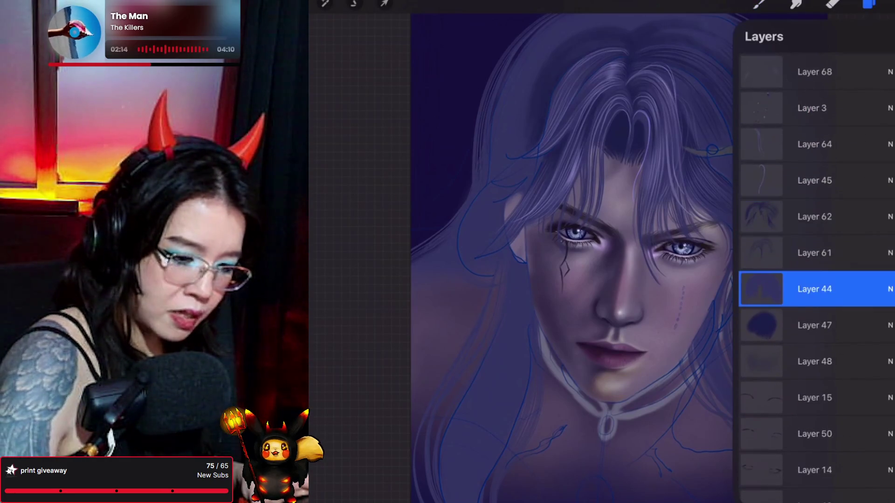
pyautogui.click(885, 36)
pyautogui.click(760, 4)
pyautogui.click(760, 3)
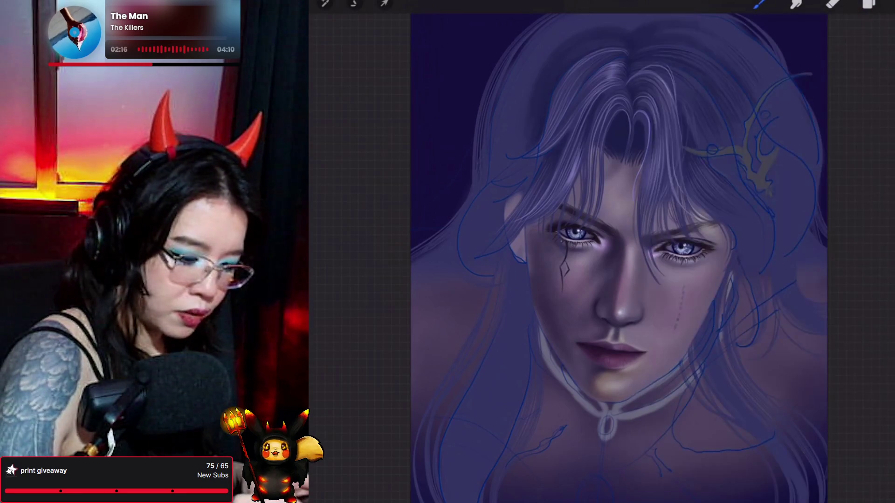
pyautogui.moveTo(620, 256); pyautogui.dragTo(657, 261)
pyautogui.moveTo(658, 321); pyautogui.dragTo(652, 294)
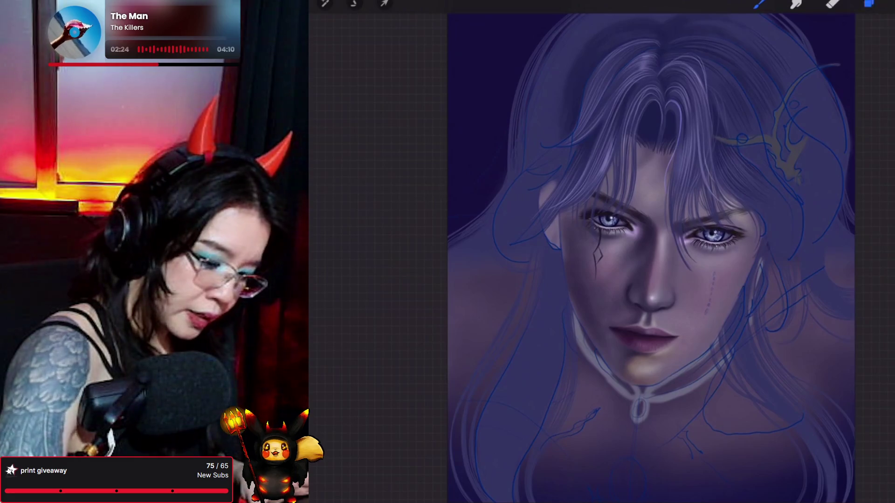
# Add a new Layer 79 above Layer 70 and set it as a clipping mask.
pyautogui.click(869, 3)
pyautogui.scroll(-10, 816, 280)
pyautogui.scroll(-10, 816, 279)
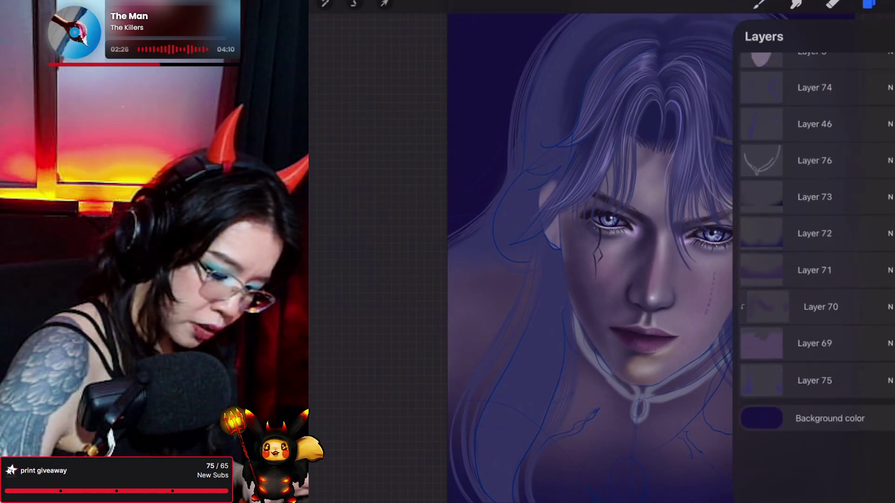
pyautogui.click(820, 384)
pyautogui.click(883, 36)
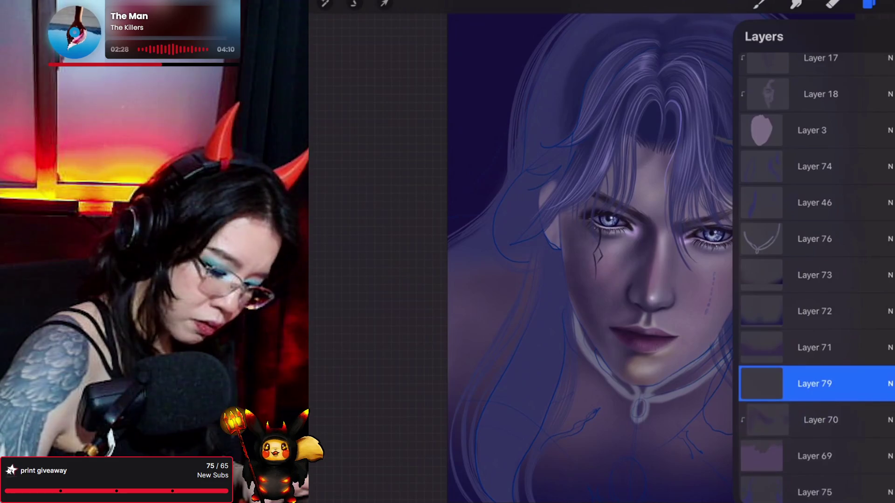
pyautogui.click(820, 384)
pyautogui.click(659, 412)
# Choose the Perso 1_original brush and a violet shifted from the sampled forehead skin colour.
pyautogui.click(759, 3)
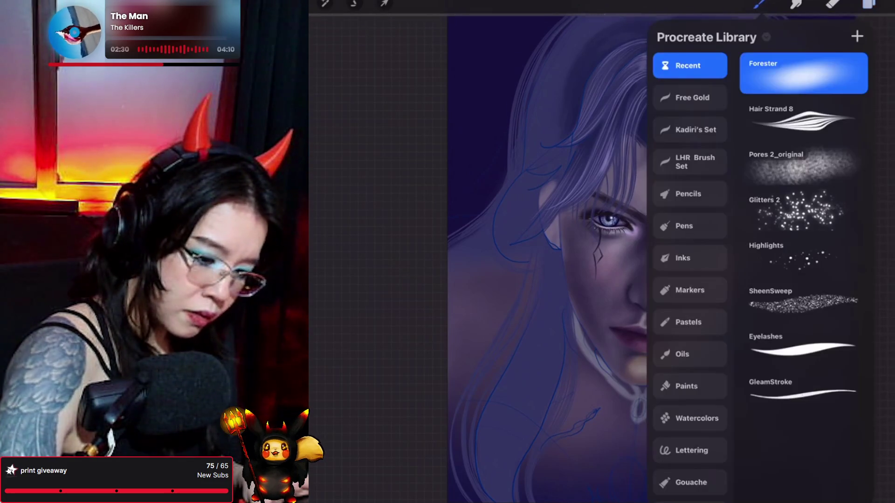
pyautogui.click(804, 164)
pyautogui.click(759, 4)
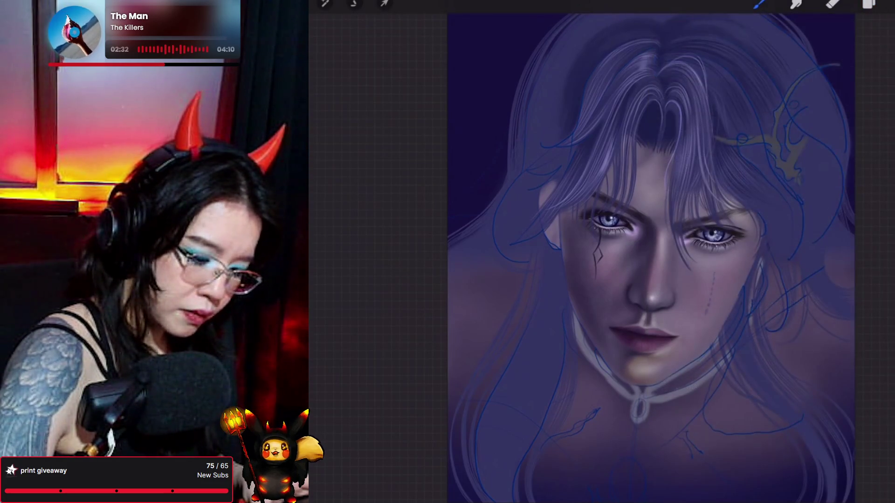
pyautogui.moveTo(653, 206); pyautogui.dragTo(653, 205)
pyautogui.scroll(1, 653, 256)
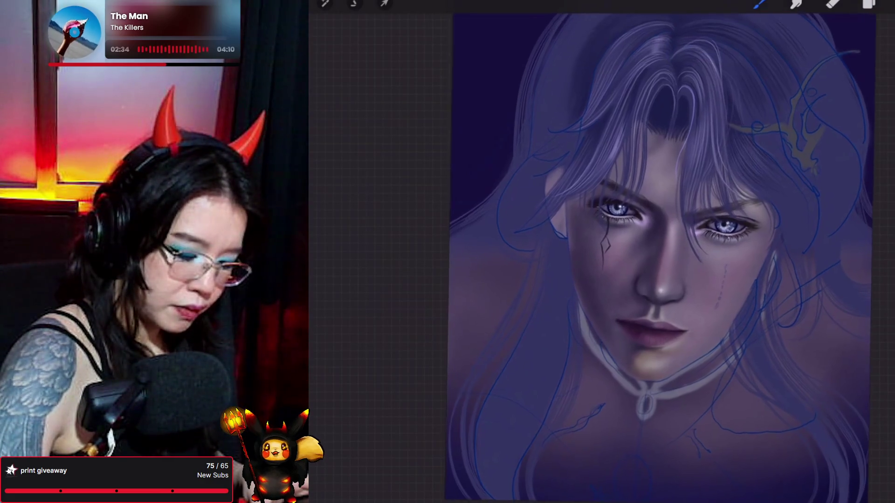
pyautogui.click(883, 5)
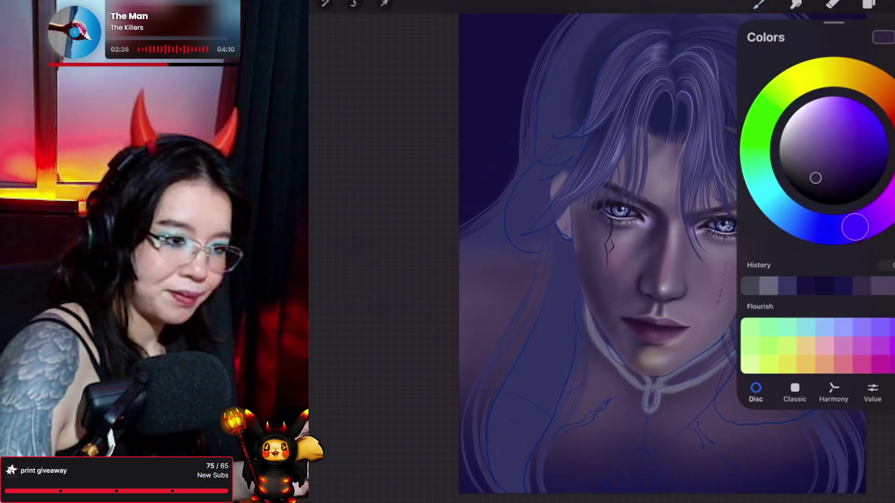
pyautogui.moveTo(816, 178); pyautogui.dragTo(821, 181)
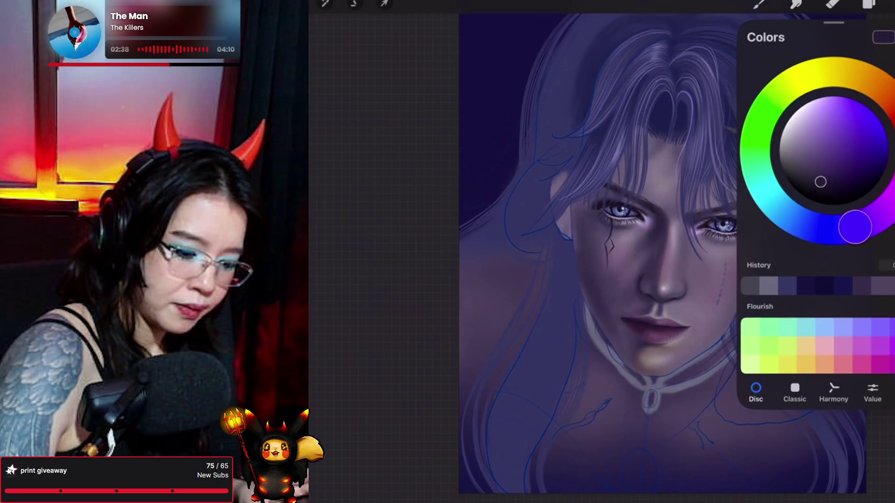
pyautogui.moveTo(855, 227); pyautogui.dragTo(837, 230)
pyautogui.click(759, 4)
pyautogui.click(759, 3)
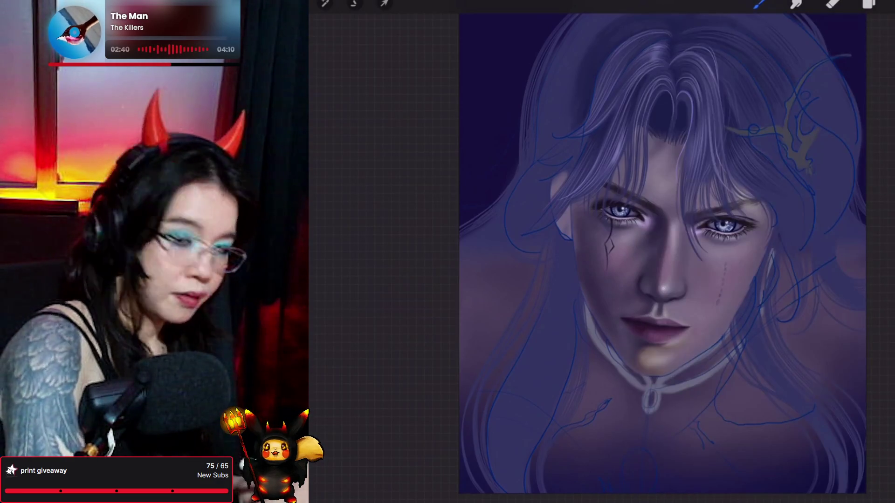
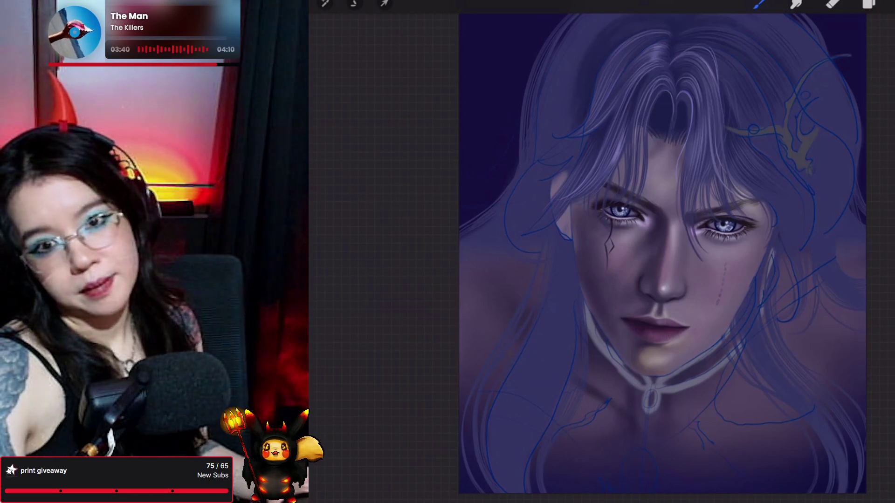
# Make Layer 1 the working layer with the Forester brush loaded.
pyautogui.click(867, 4)
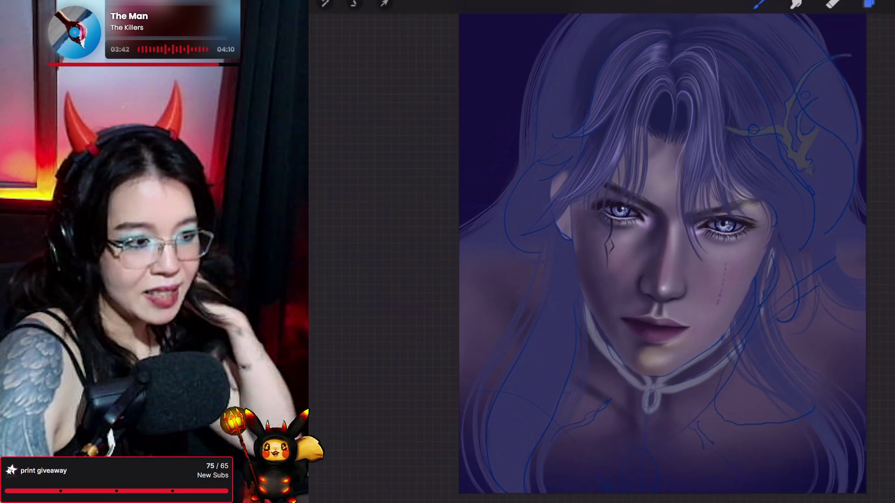
pyautogui.scroll(-10, 817, 280)
pyautogui.scroll(10, 817, 280)
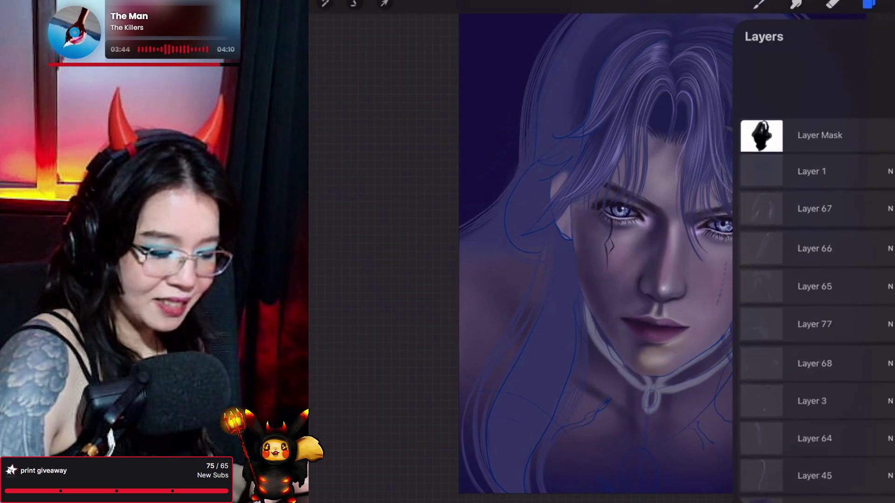
pyautogui.click(815, 102)
pyautogui.click(758, 4)
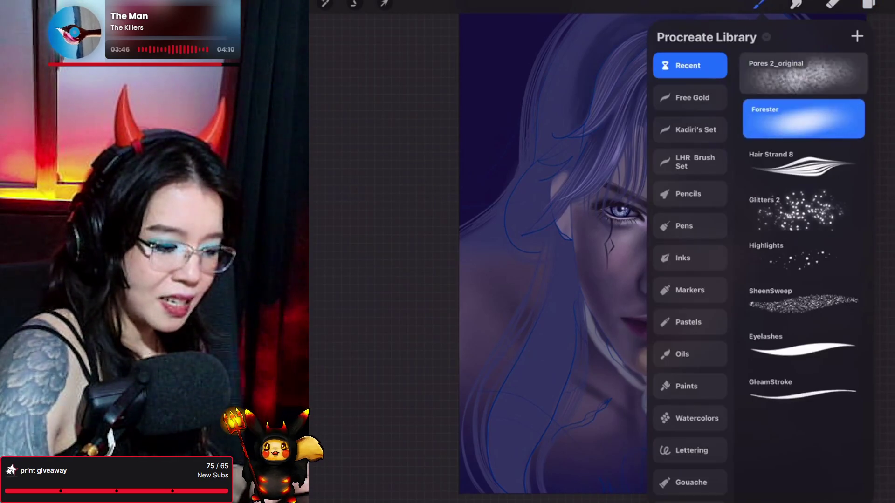
pyautogui.click(759, 3)
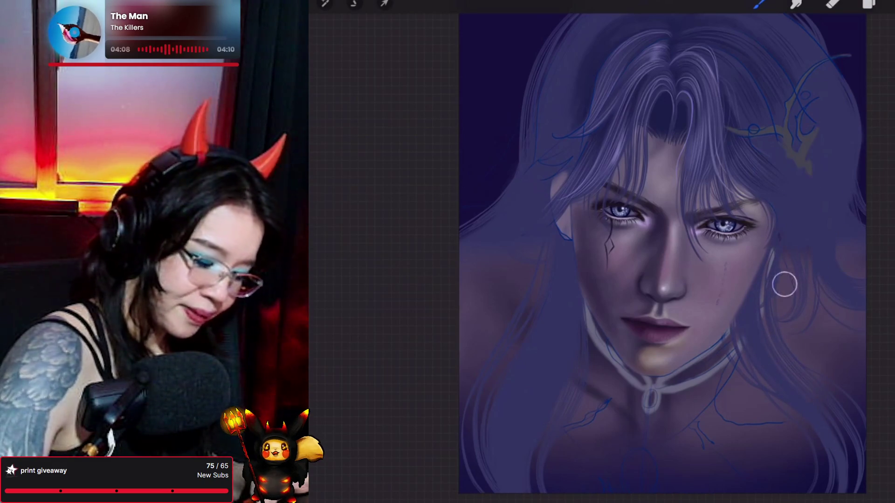
# Select Layer 67 and add a new empty Layer 80 above it.
pyautogui.scroll(2, 662, 252)
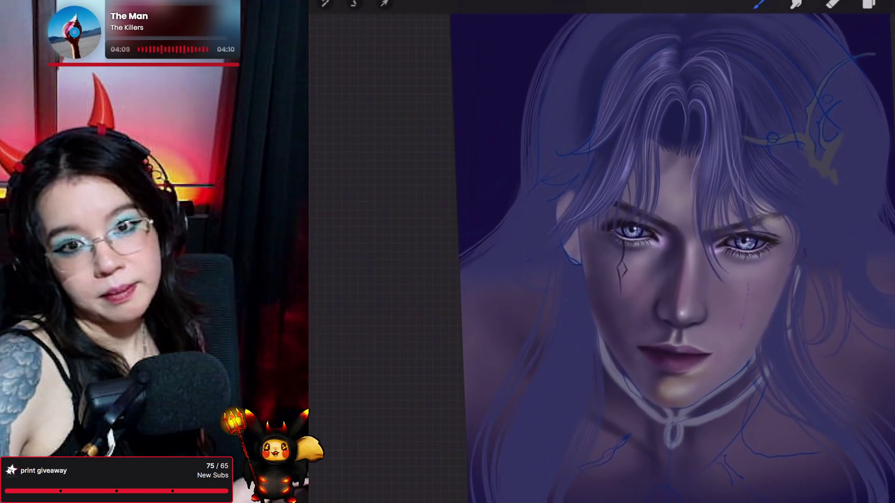
pyautogui.click(869, 4)
pyautogui.moveTo(607, 280)
pyautogui.mouseDown()
pyautogui.moveTo(467, 281)
pyautogui.moveTo(474, 278)
pyautogui.mouseUp()
pyautogui.click(815, 139)
pyautogui.scroll(-1, 816, 280)
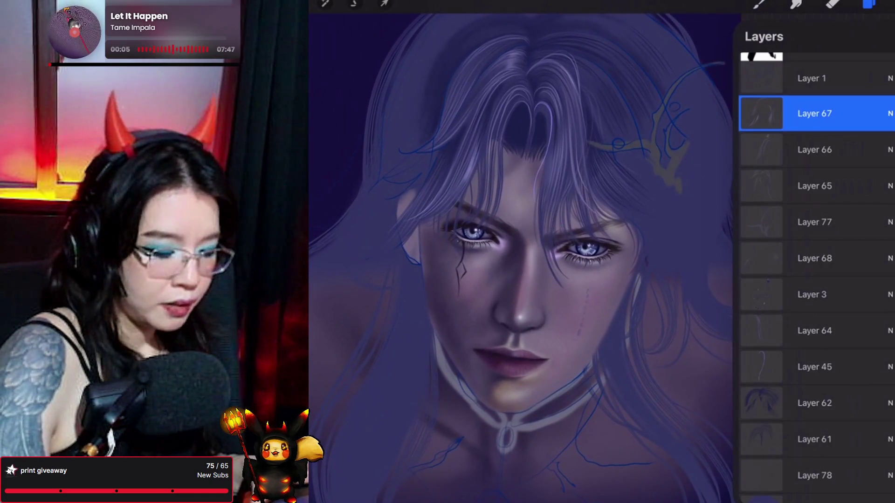
pyautogui.click(888, 37)
# Sample a colour from the upper painting and load the Hair Strand 8 brush.
pyautogui.click(760, 4)
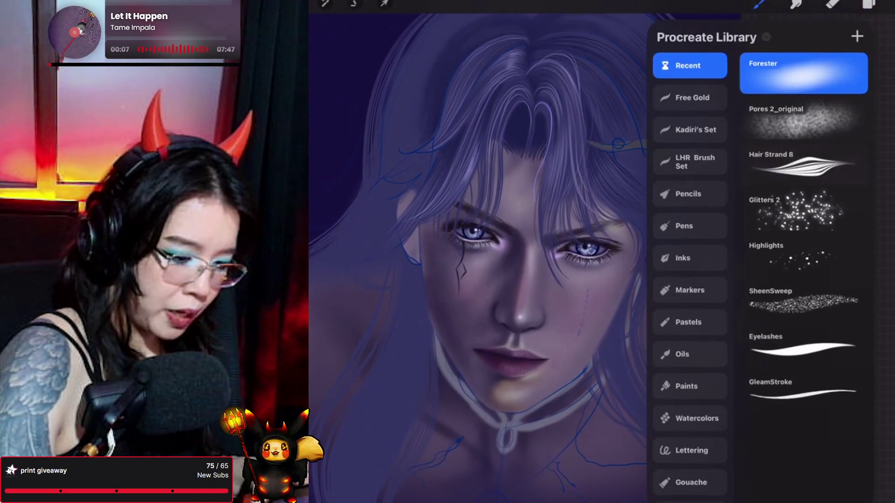
pyautogui.click(760, 4)
pyautogui.moveTo(481, 37); pyautogui.dragTo(503, 33)
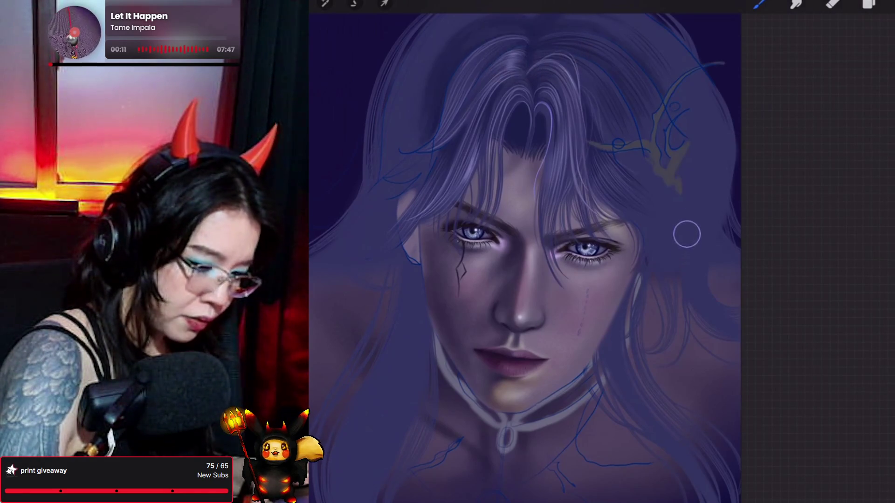
pyautogui.click(760, 3)
pyautogui.click(802, 164)
pyautogui.click(760, 3)
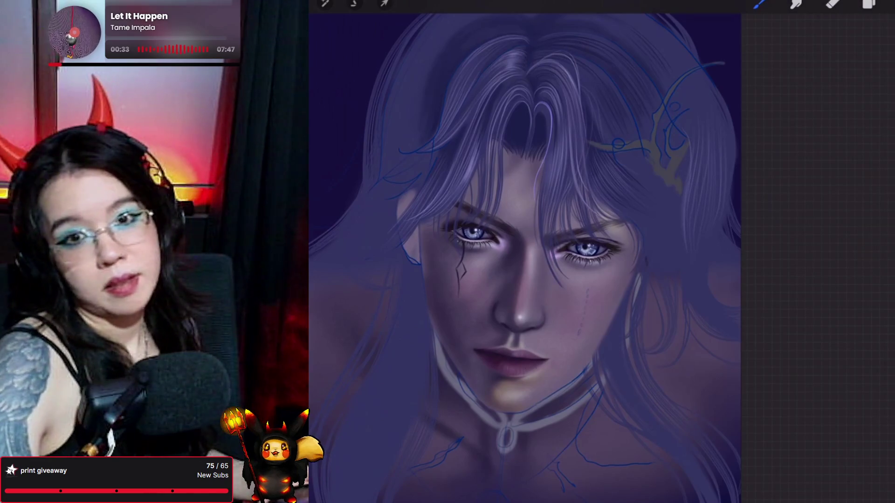
# Switch to the Smudge tool for blending.
pyautogui.click(796, 4)
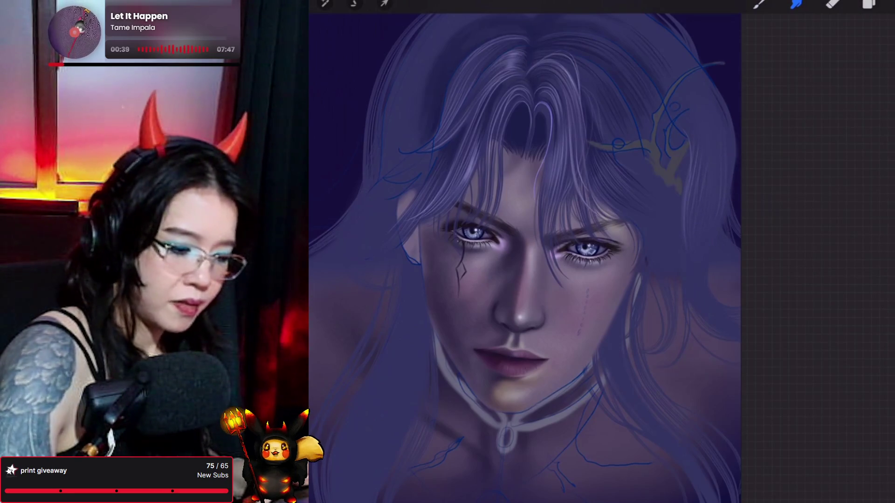
pyautogui.click(796, 3)
pyautogui.click(796, 3)
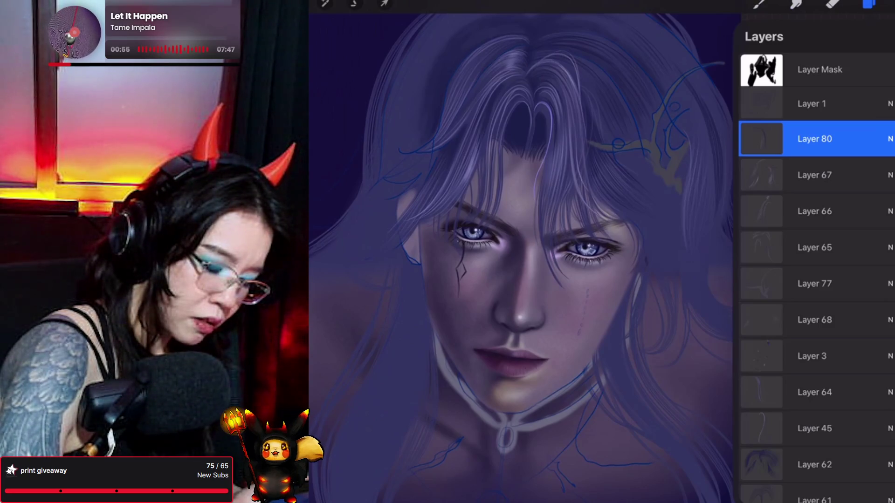
# Undo the last paint stroke and make Layer 62 the working layer.
pyautogui.hotkey('ctrl', 'z')
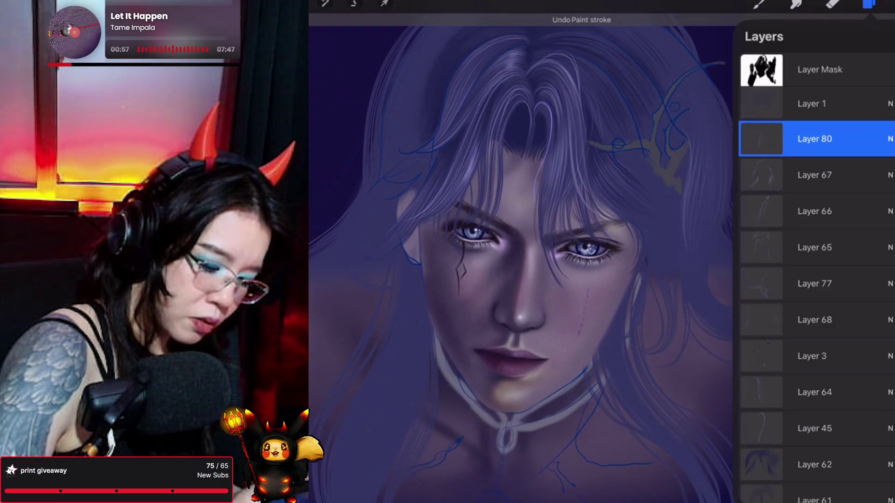
pyautogui.scroll(-5, 816, 280)
pyautogui.click(814, 362)
pyautogui.click(869, 3)
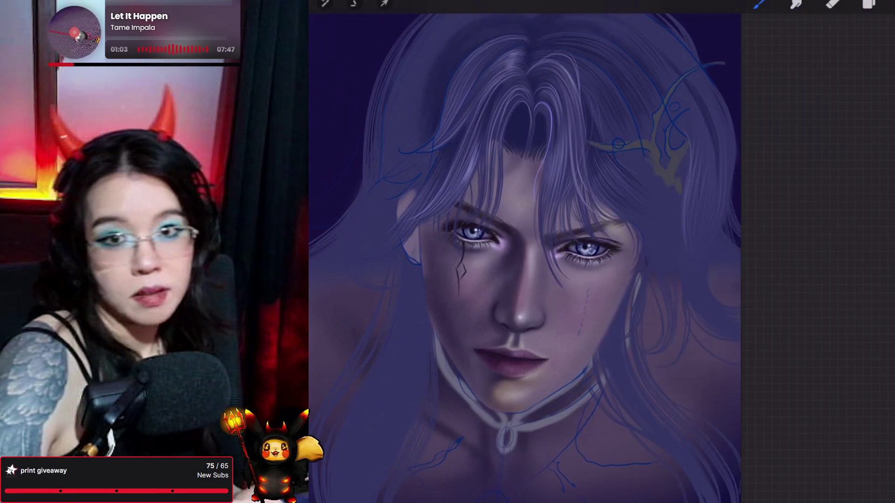
# Reframe the view and paint faint dark strokes into the hair beside the gold crown.
pyautogui.moveTo(525, 259); pyautogui.dragTo(581, 277)
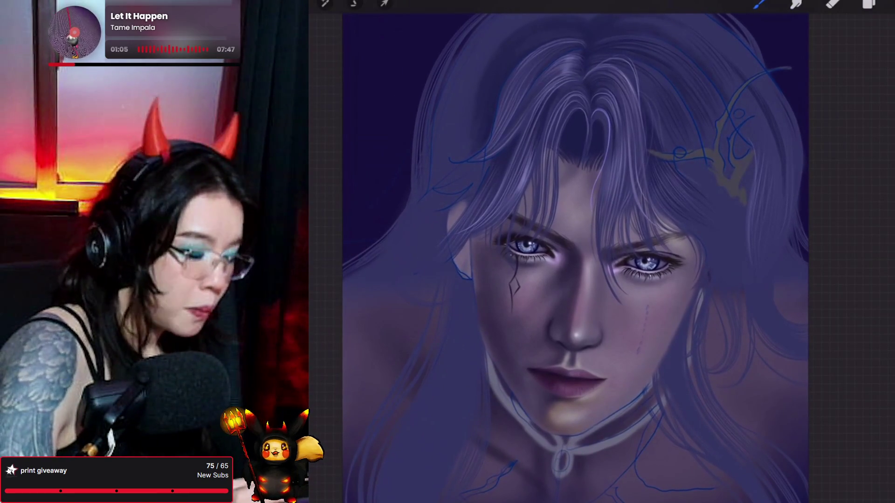
pyautogui.moveTo(741, 235); pyautogui.dragTo(733, 199)
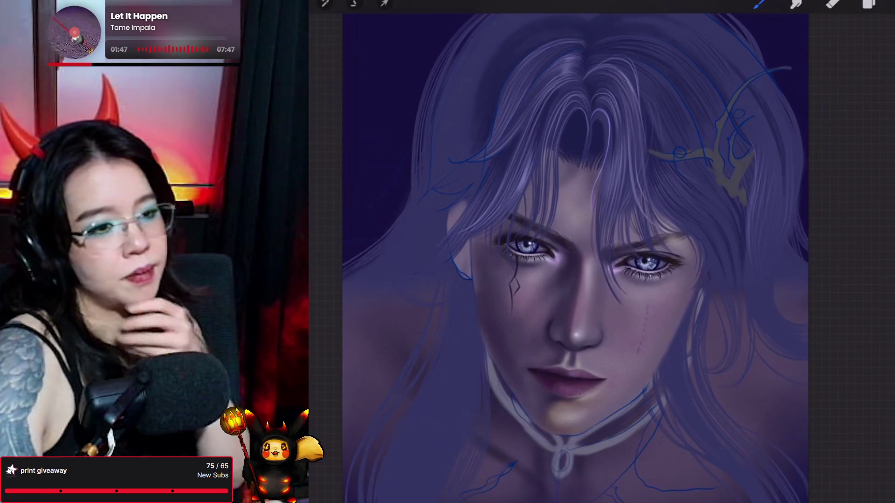
pyautogui.click(796, 3)
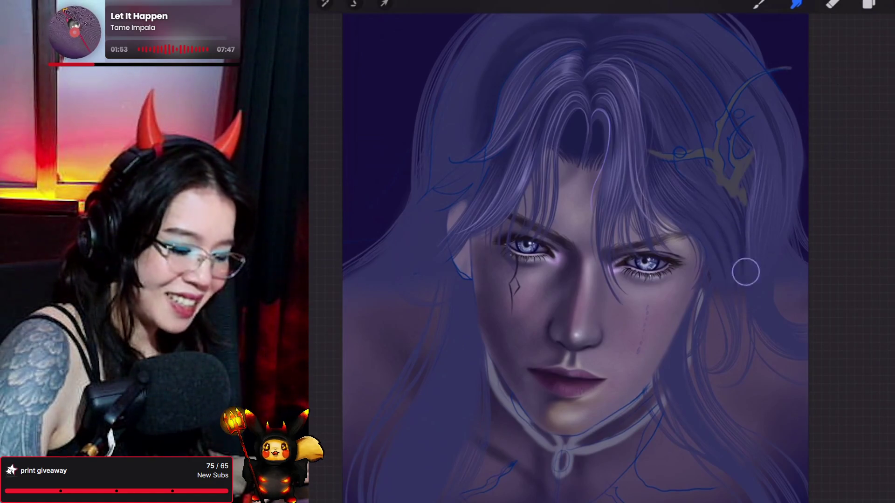
# Undo the last two strokes and switch to the Forester brush.
pyautogui.click(758, 3)
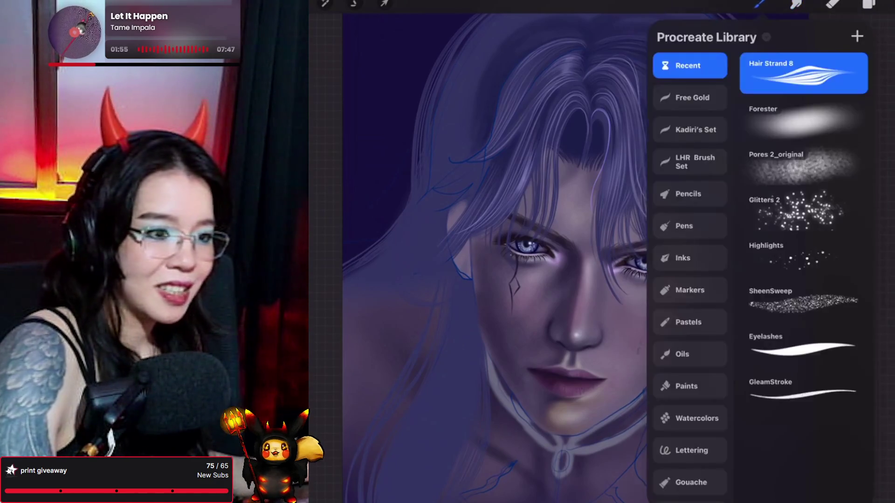
pyautogui.click(758, 3)
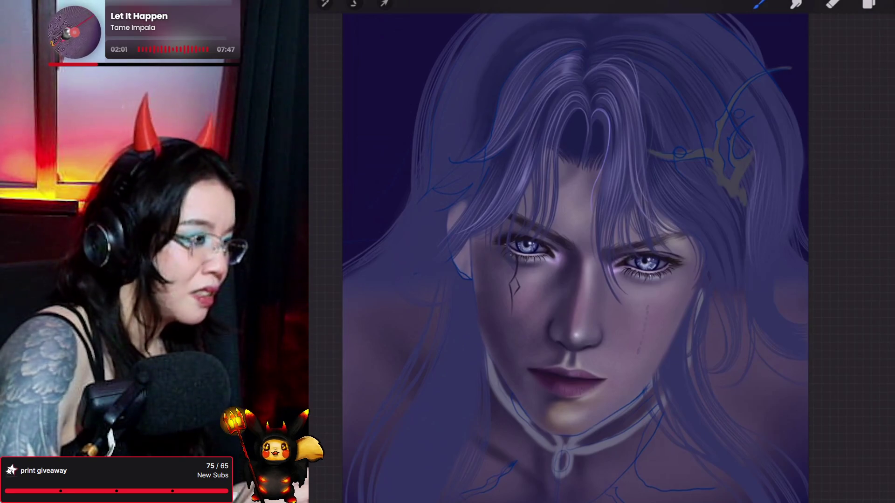
pyautogui.hotkey('ctrl', 'z')
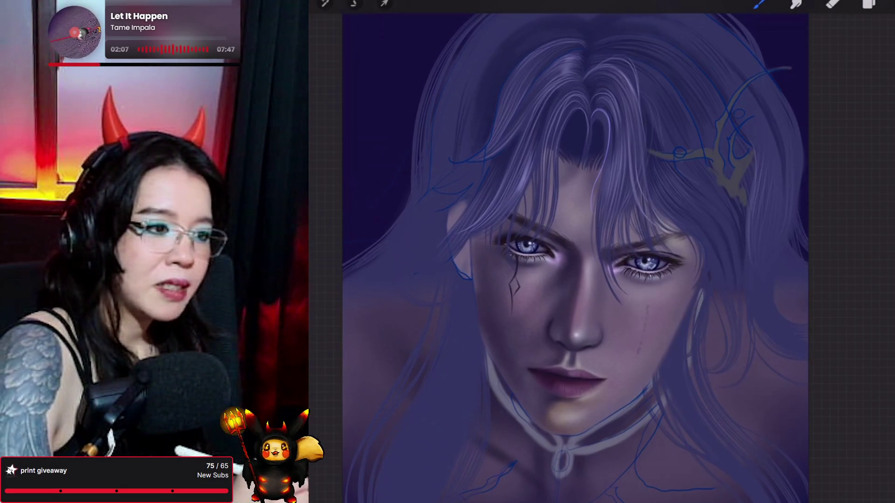
pyautogui.hotkey('ctrl', 'z')
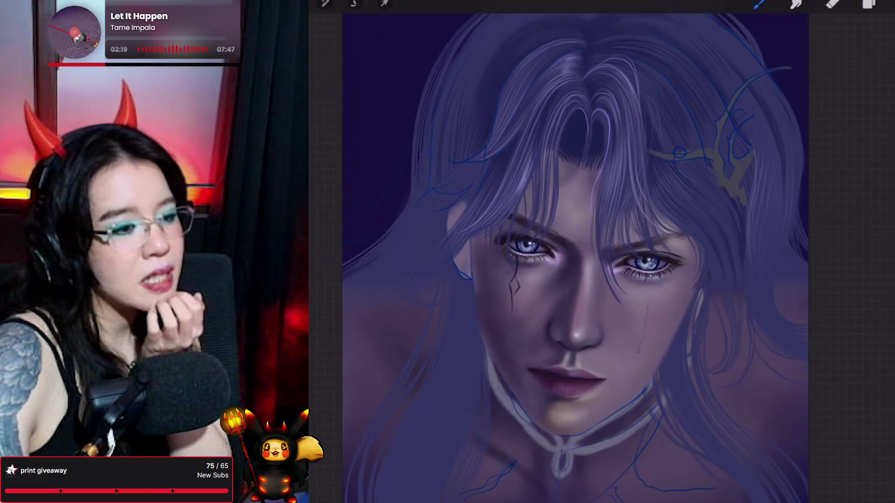
pyautogui.click(760, 3)
pyautogui.click(803, 118)
pyautogui.click(443, 173)
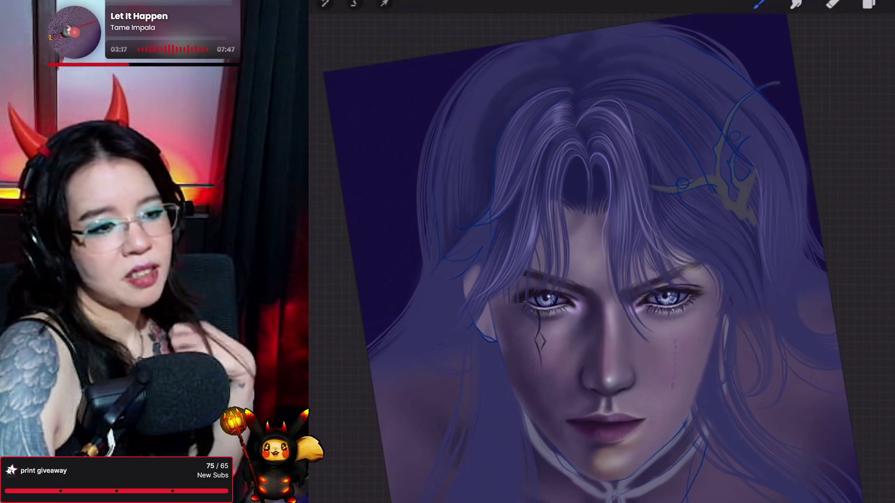
# Reload Hair Strand 8, then undo the stray stroke beside the left side of the face.
pyautogui.click(760, 4)
pyautogui.click(789, 124)
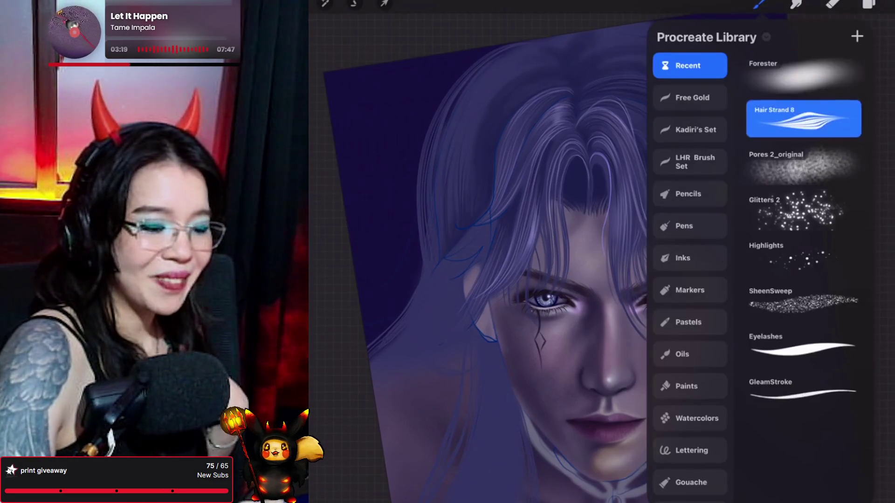
pyautogui.click(760, 3)
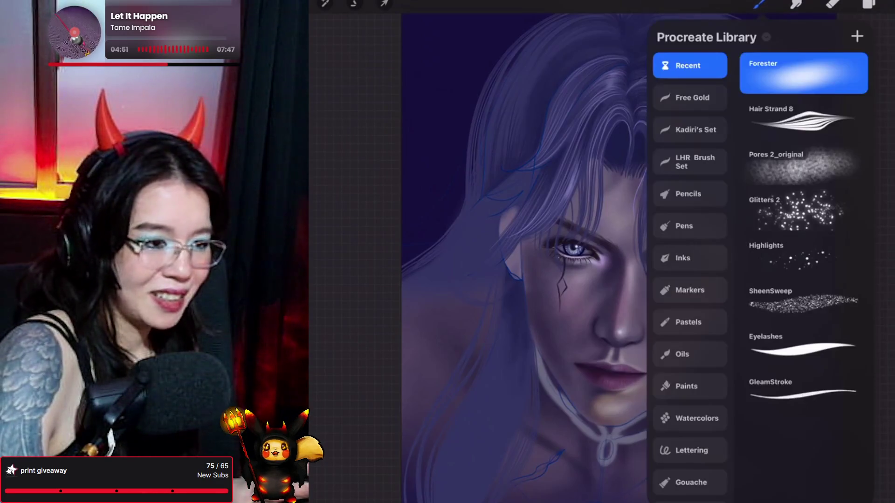
pyautogui.click(804, 118)
pyautogui.click(760, 4)
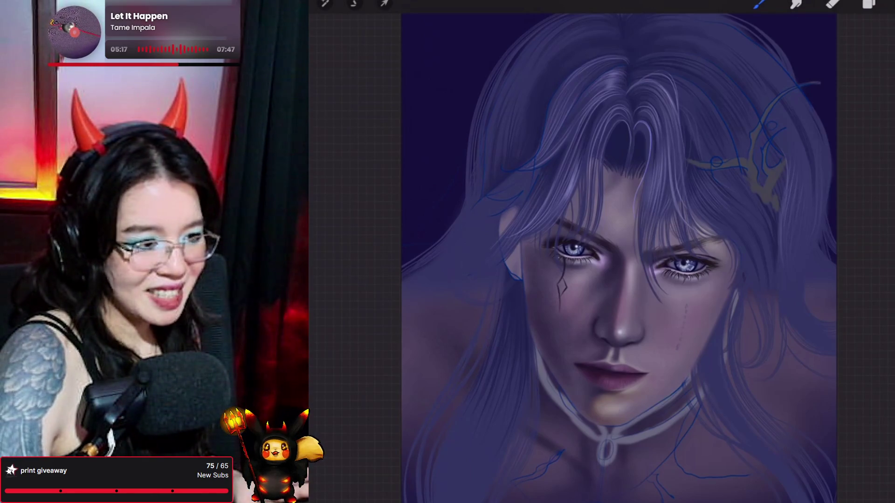
pyautogui.click(796, 3)
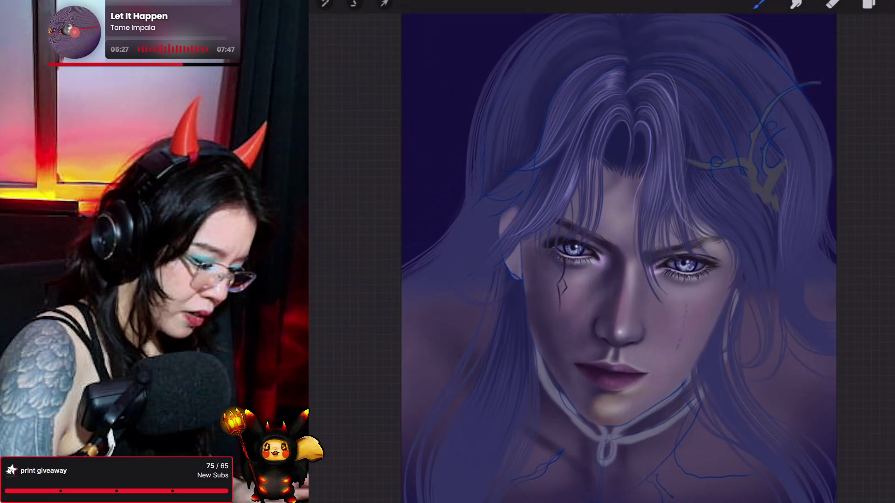
pyautogui.hotkey('ctrl', 'z')
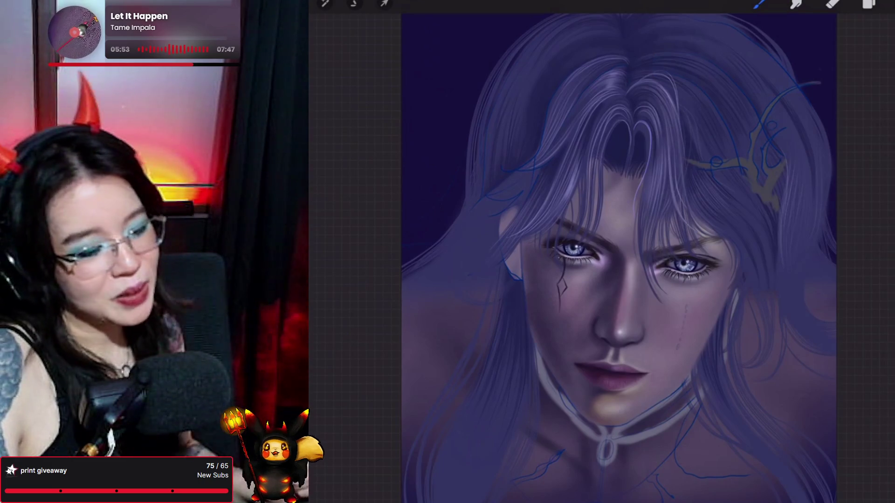
# Load the Forester brush for painting.
pyautogui.click(759, 4)
pyautogui.click(804, 117)
pyautogui.click(759, 3)
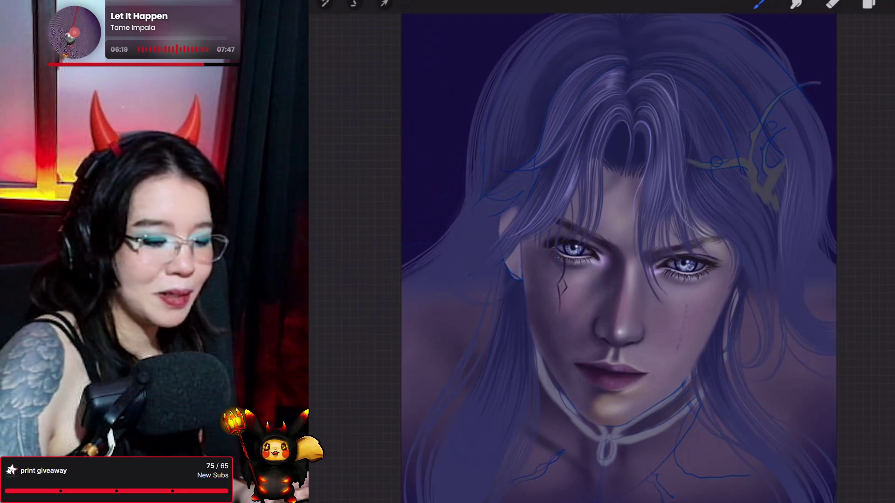
# Add Layer 81 above Layer 75 and set it as a clipping mask.
pyautogui.click(869, 3)
pyautogui.scroll(-3, 816, 261)
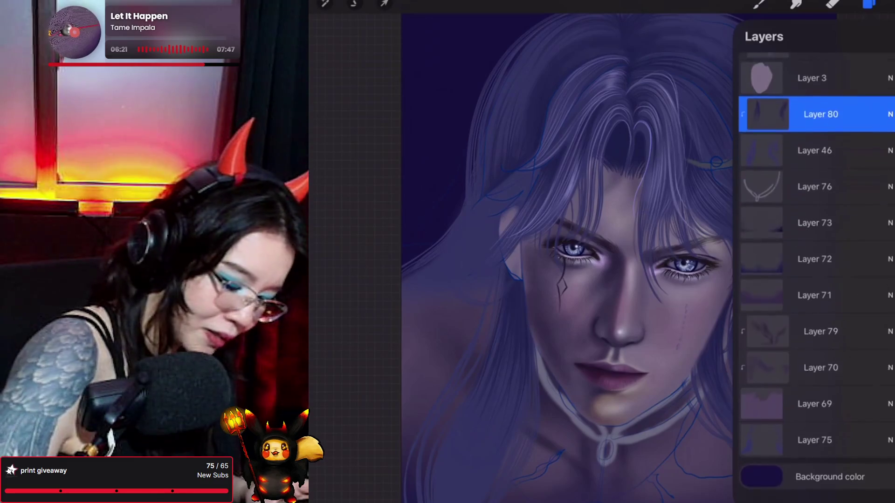
pyautogui.click(816, 457)
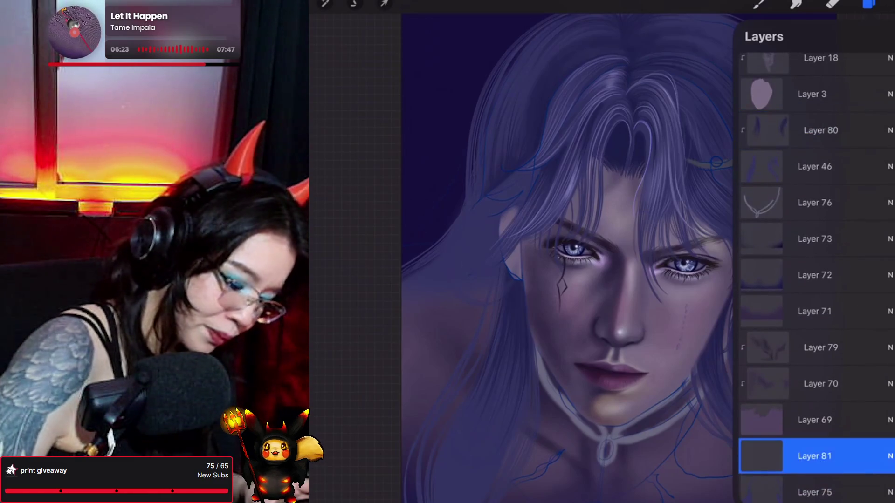
pyautogui.click(816, 457)
pyautogui.click(681, 410)
pyautogui.click(869, 3)
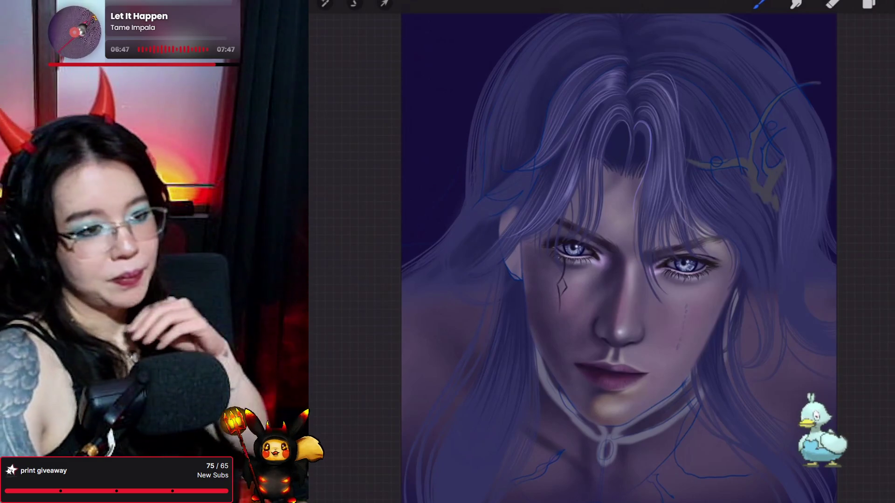
pyautogui.click(760, 3)
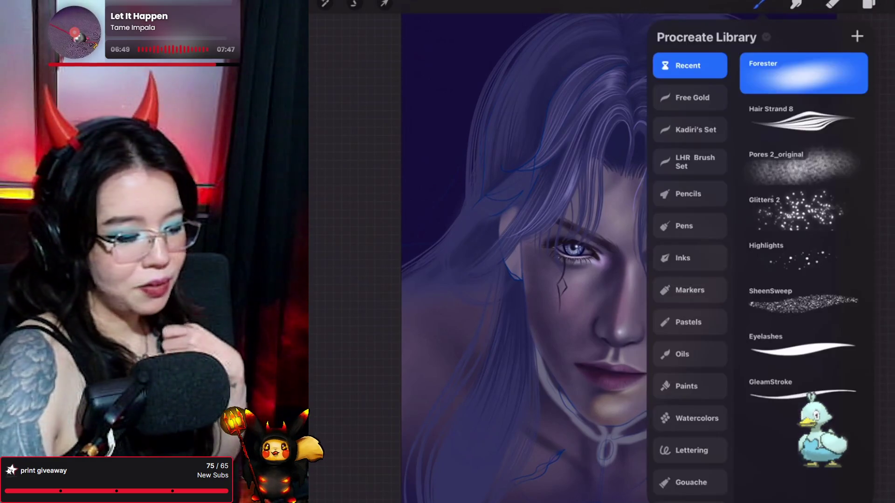
# Paint with Hair Strand 8, then try the Forester brush.
pyautogui.click(800, 112)
pyautogui.click(760, 3)
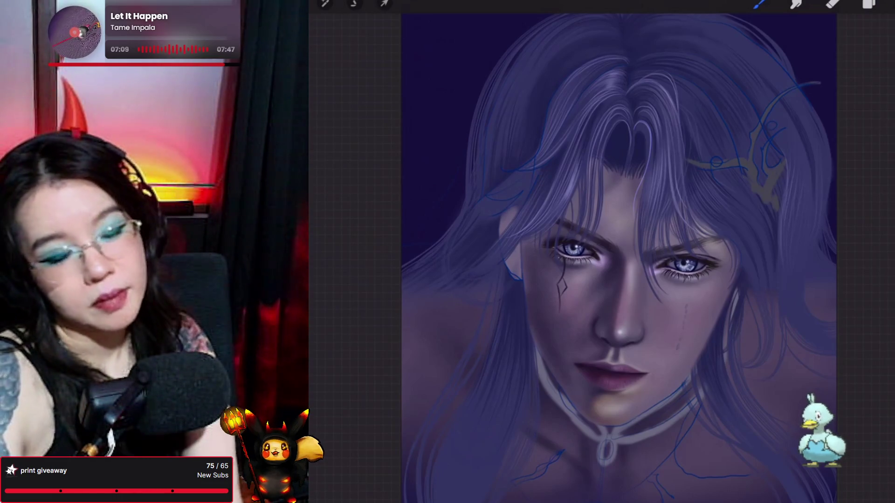
pyautogui.click(759, 4)
pyautogui.click(789, 106)
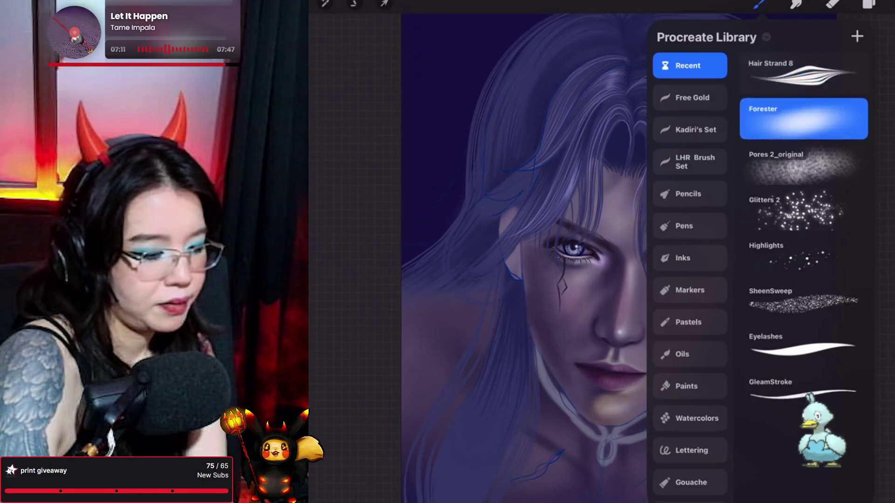
pyautogui.click(759, 3)
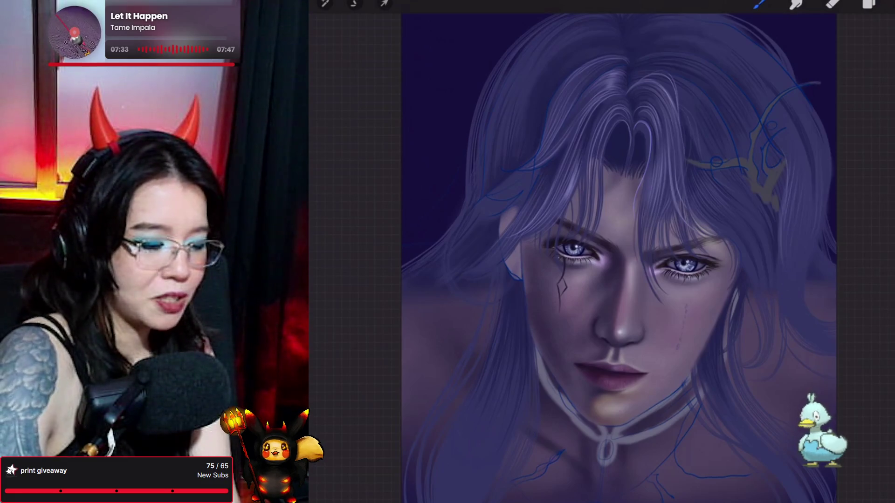
# Return to the Hair Strand 8 brush and bring up the layer list.
pyautogui.click(759, 4)
pyautogui.click(789, 112)
pyautogui.click(760, 3)
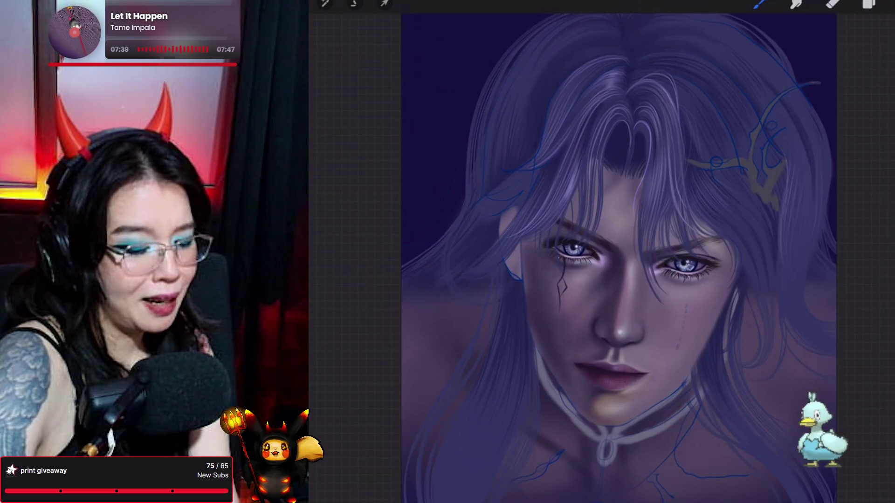
pyautogui.click(761, 3)
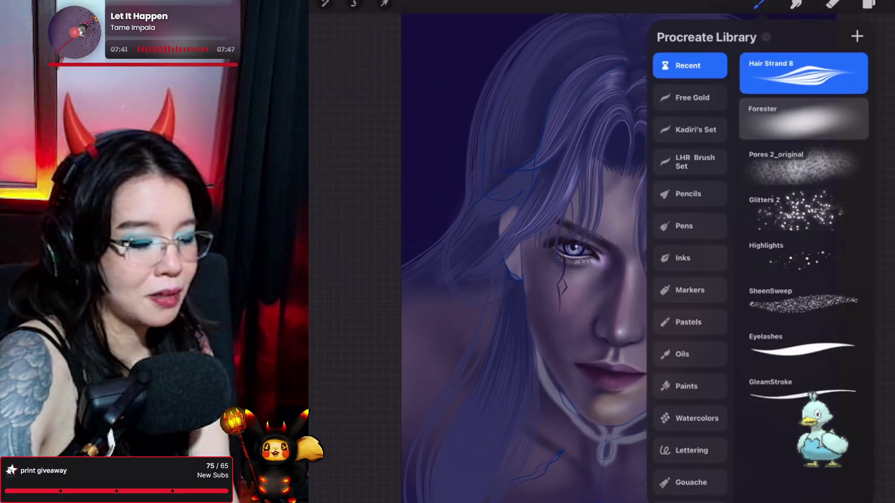
pyautogui.click(790, 117)
pyautogui.click(760, 3)
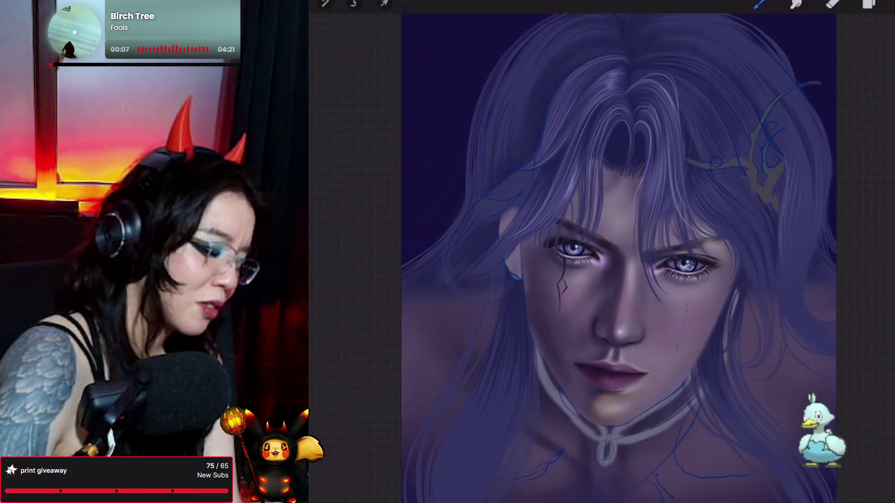
pyautogui.click(869, 4)
pyautogui.scroll(10, 817, 270)
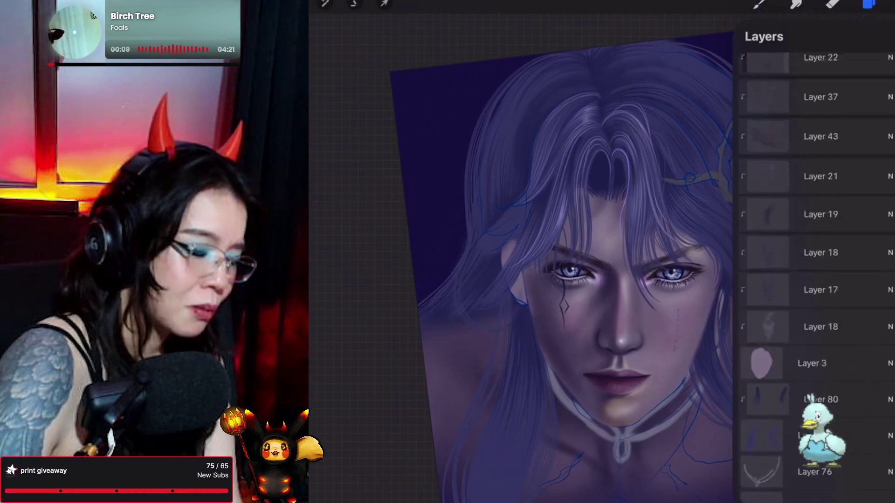
# Select Layer 44 and load the Forester brush.
pyautogui.scroll(10, 816, 275)
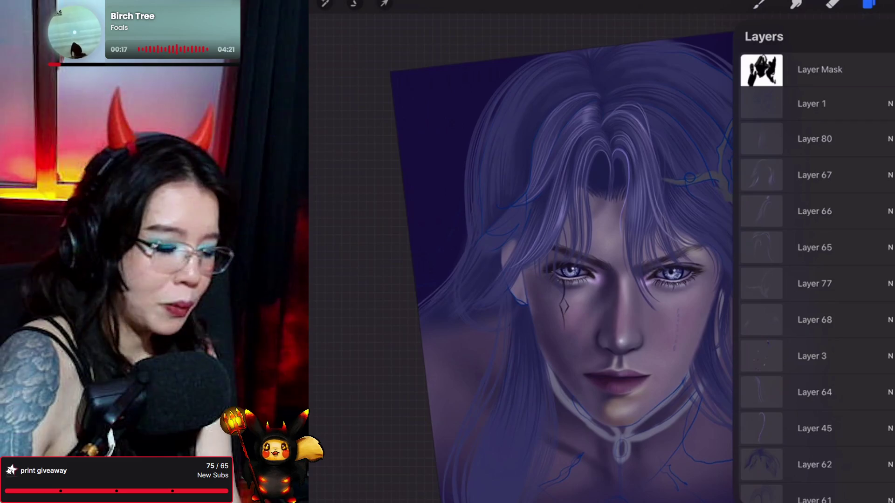
pyautogui.scroll(-5, 816, 275)
pyautogui.scroll(-3, 816, 275)
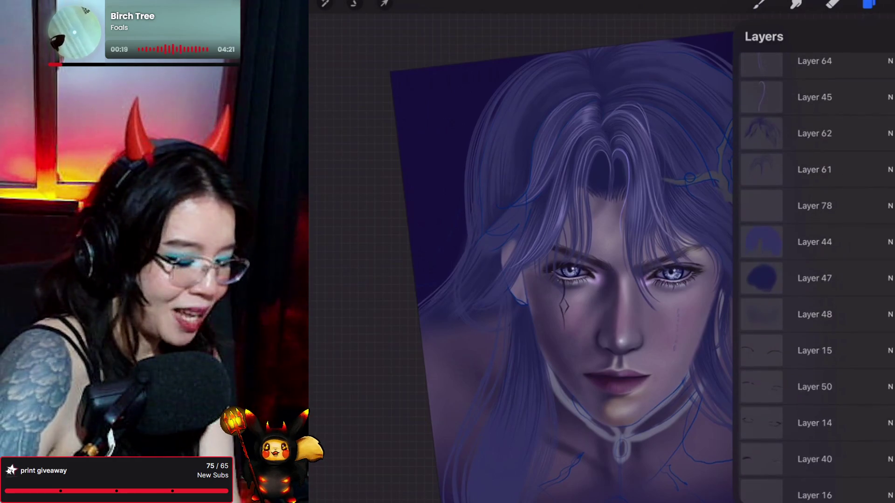
pyautogui.click(814, 203)
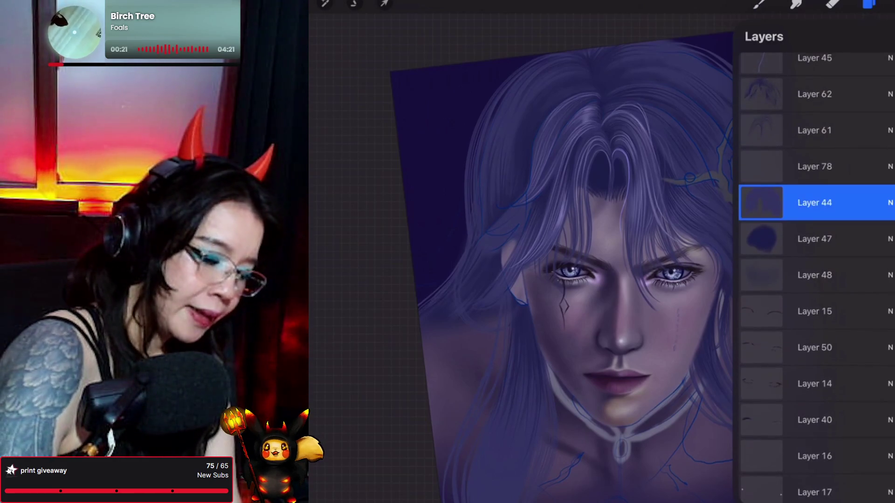
pyautogui.click(759, 5)
pyautogui.click(802, 117)
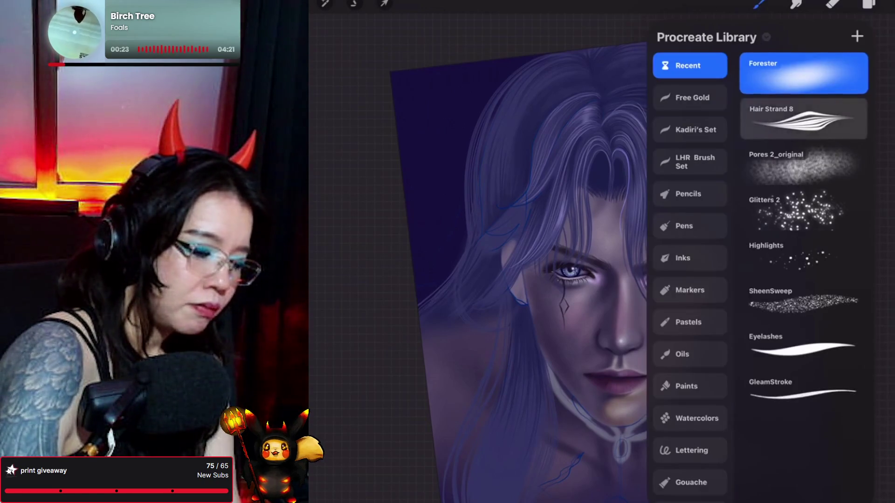
pyautogui.click(759, 5)
# Straighten the canvas upright, erase stray hair strokes and add new Layer 82.
pyautogui.moveTo(621, 340)
pyautogui.mouseDown()
pyautogui.moveTo(653, 340)
pyautogui.moveTo(658, 364)
pyautogui.mouseUp()
pyautogui.moveTo(652, 327); pyautogui.dragTo(658, 327)
pyautogui.click(833, 3)
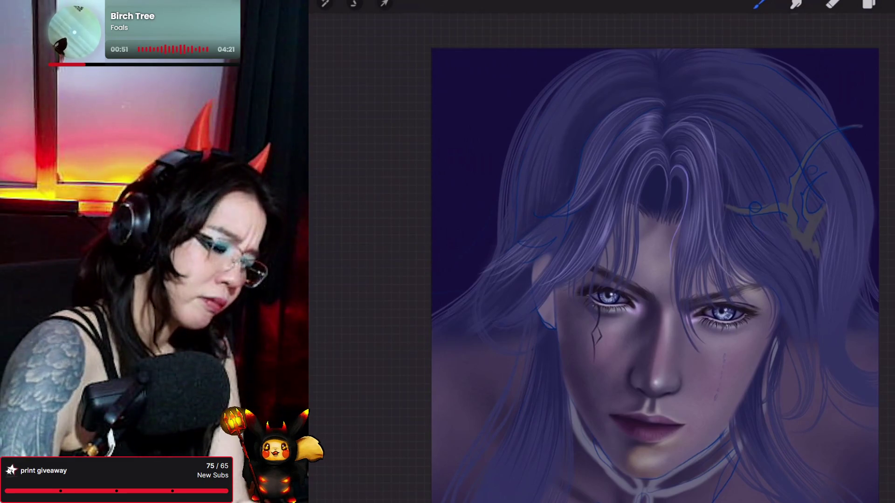
pyautogui.click(868, 5)
pyautogui.click(885, 36)
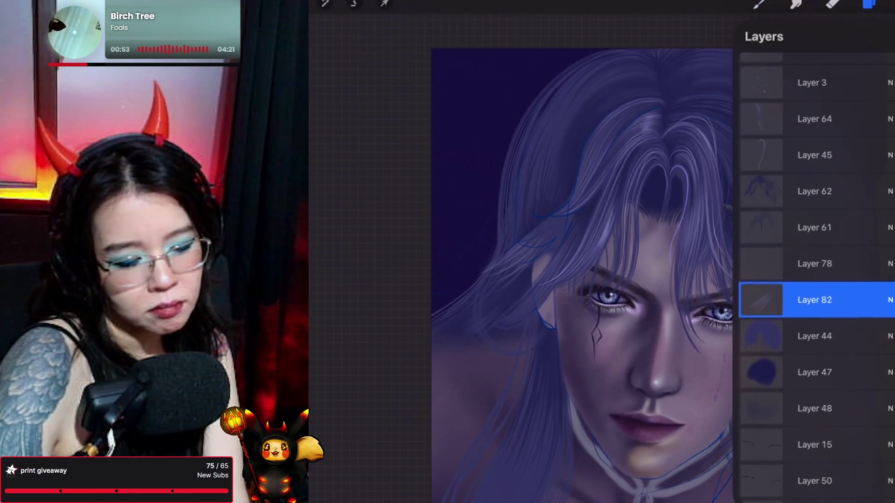
# Move new Layer 83 above Layer 62 and paint smudged light strands along the right hair.
pyautogui.moveTo(814, 280); pyautogui.dragTo(815, 191)
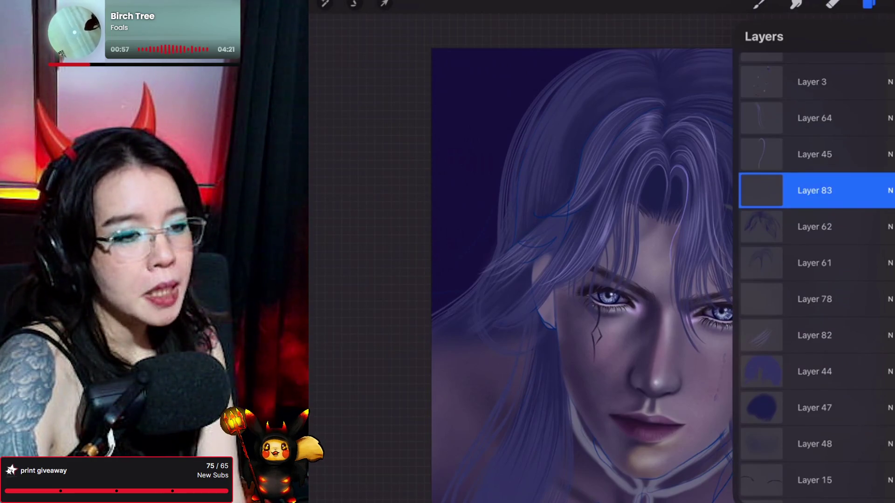
pyautogui.click(759, 5)
pyautogui.click(759, 5)
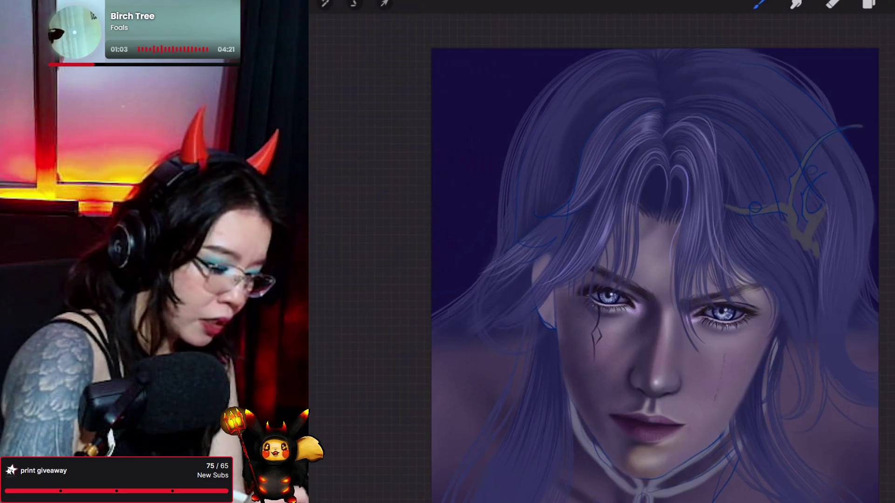
pyautogui.moveTo(502, 249); pyautogui.dragTo(482, 255)
pyautogui.moveTo(559, 191); pyautogui.dragTo(540, 217)
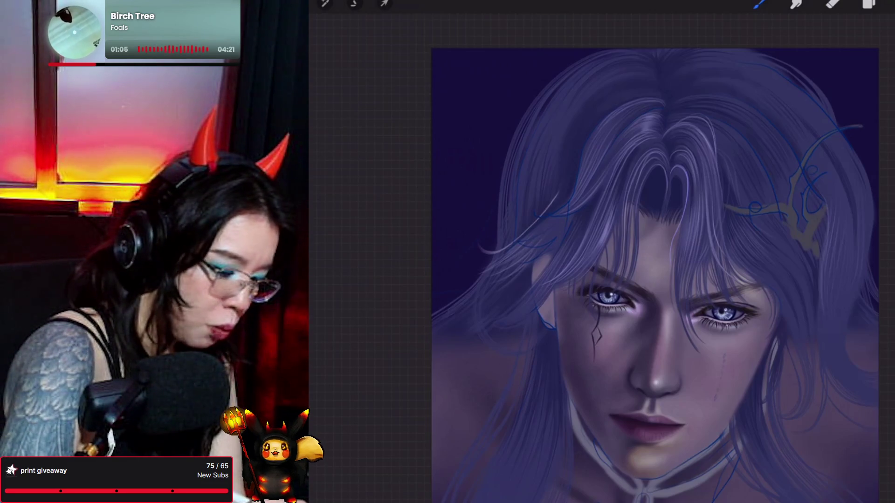
pyautogui.moveTo(570, 165)
pyautogui.mouseDown()
pyautogui.moveTo(523, 240)
pyautogui.moveTo(557, 202)
pyautogui.moveTo(524, 243)
pyautogui.mouseUp()
pyautogui.moveTo(568, 194); pyautogui.dragTo(544, 225)
pyautogui.moveTo(572, 177); pyautogui.dragTo(562, 206)
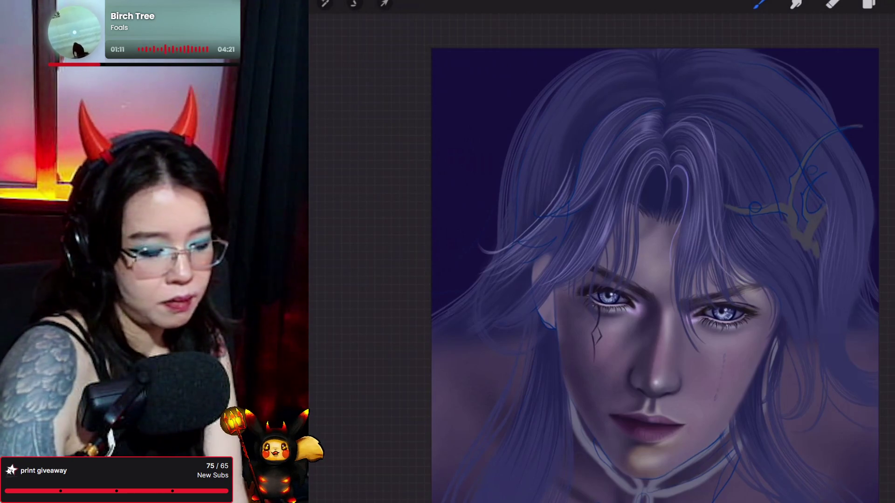
pyautogui.click(797, 3)
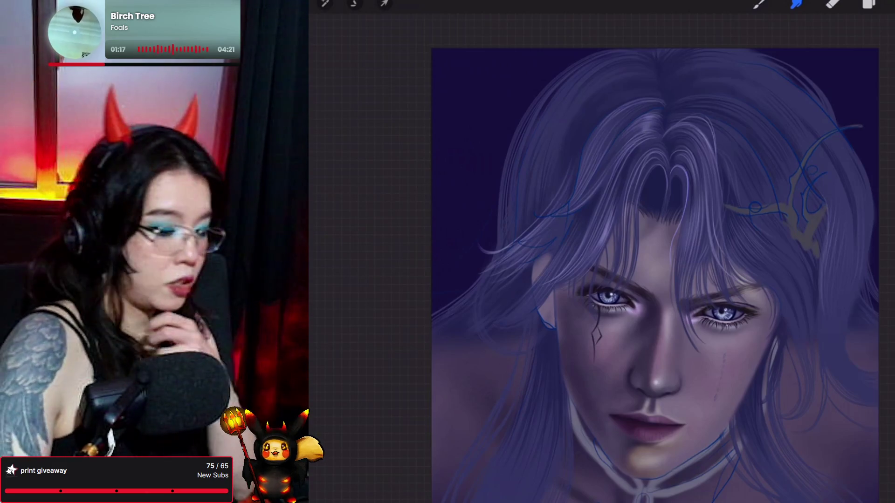
pyautogui.click(758, 4)
pyautogui.click(759, 4)
# Add Layer 84 above Layer 83, erase, and select Layer 1 in the layer list.
pyautogui.click(869, 4)
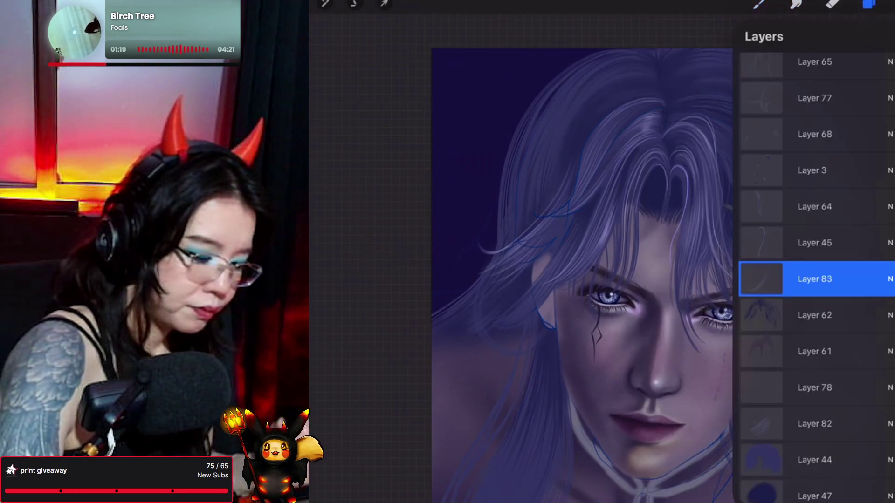
pyautogui.click(886, 36)
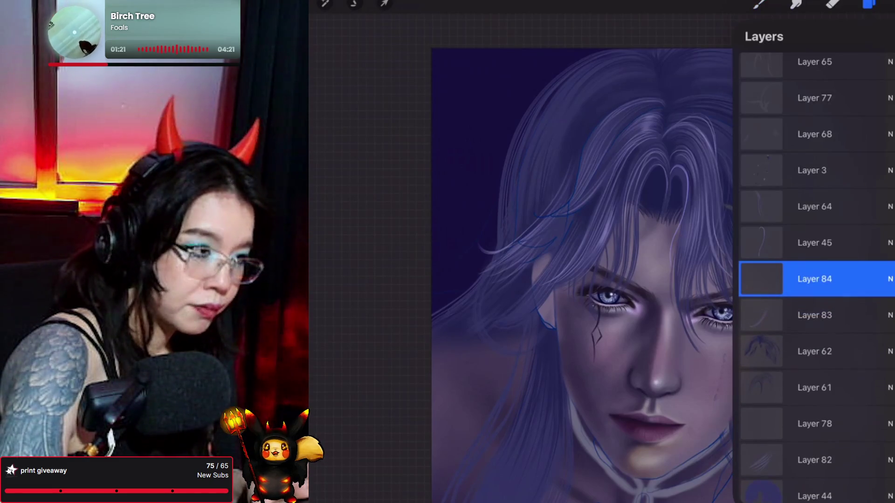
pyautogui.click(758, 4)
pyautogui.click(758, 4)
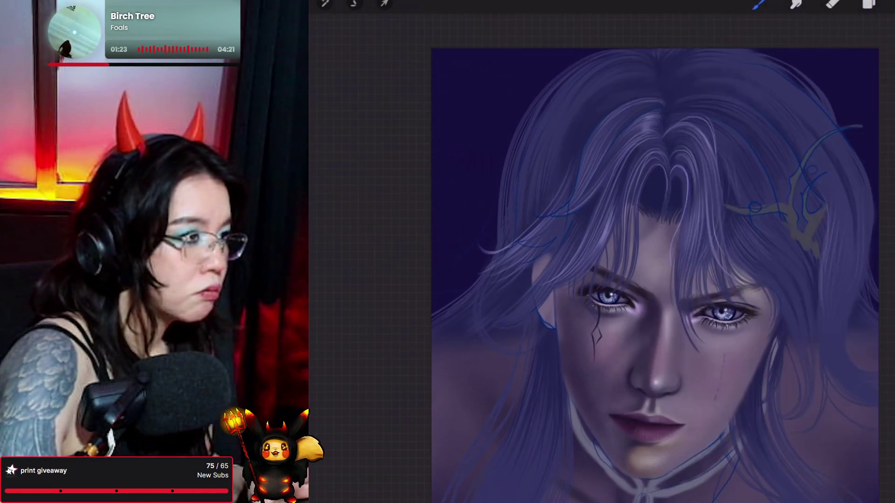
pyautogui.click(833, 3)
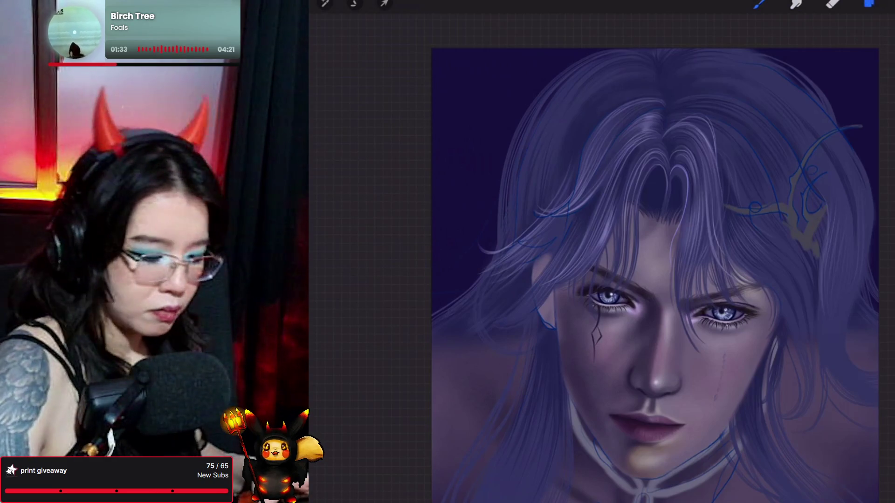
pyautogui.click(869, 3)
pyautogui.scroll(5, 816, 280)
pyautogui.click(816, 71)
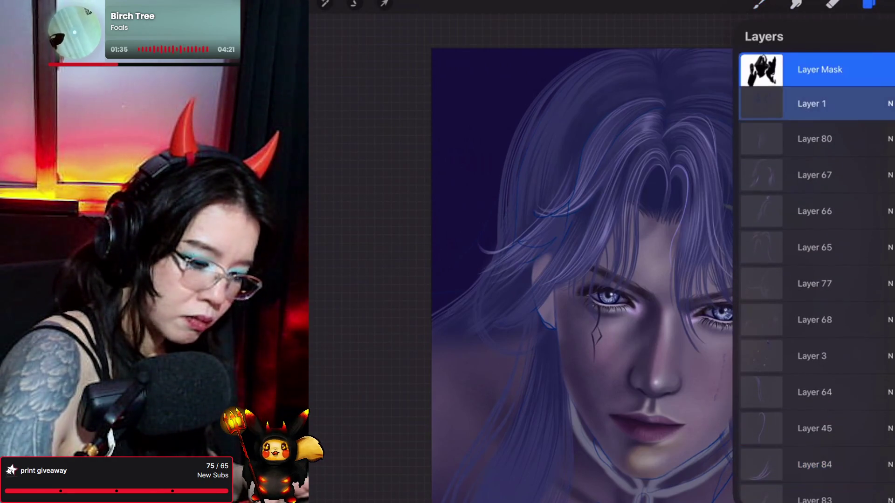
# Keep Layer 1 under the Layer Mask active, checking brushes and scrolling to view the whole portrait.
pyautogui.click(760, 4)
pyautogui.click(593, 139)
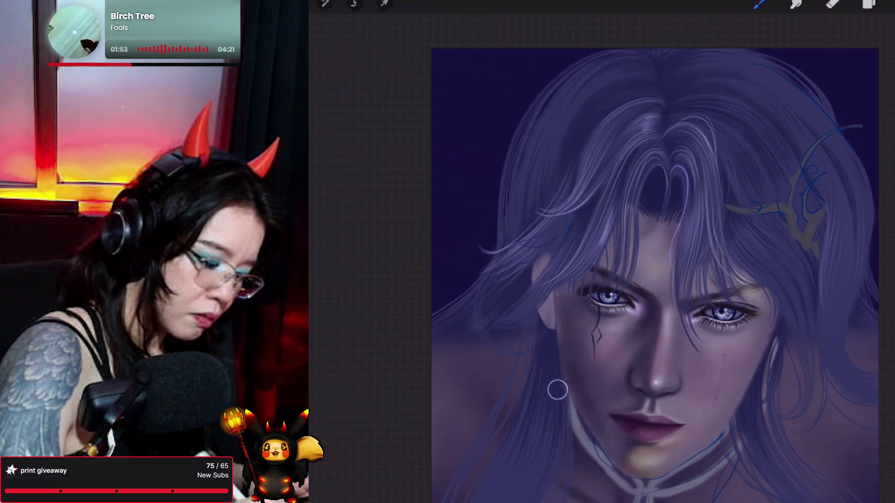
pyautogui.scroll(-3, 653, 261)
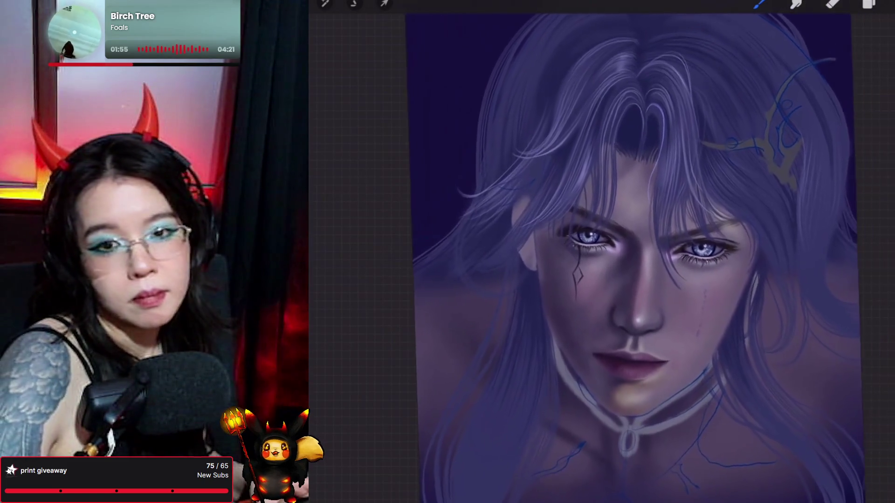
pyautogui.scroll(-2, 630, 257)
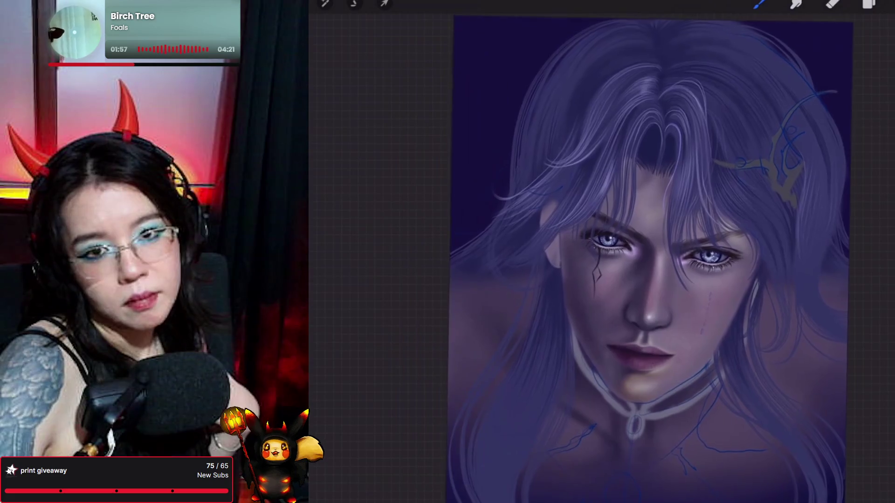
pyautogui.click(870, 4)
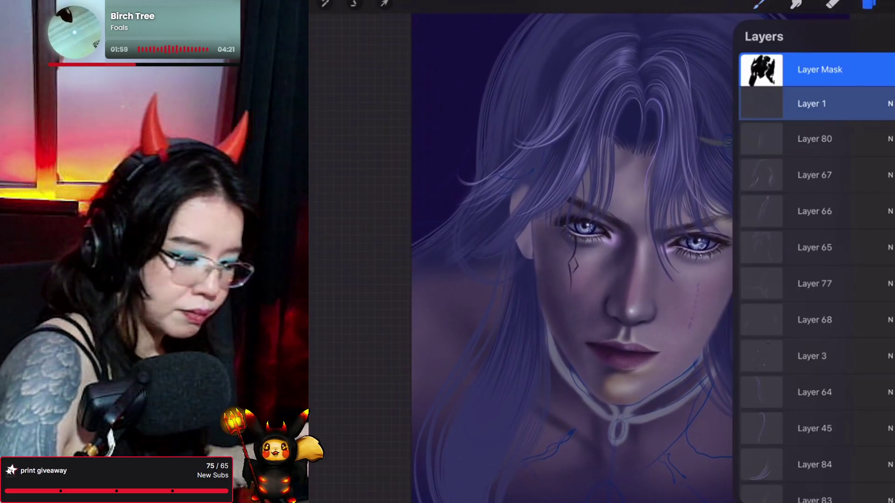
# Select Layer 79 and add an empty Layer 85 directly above it.
pyautogui.scroll(-15, 816, 280)
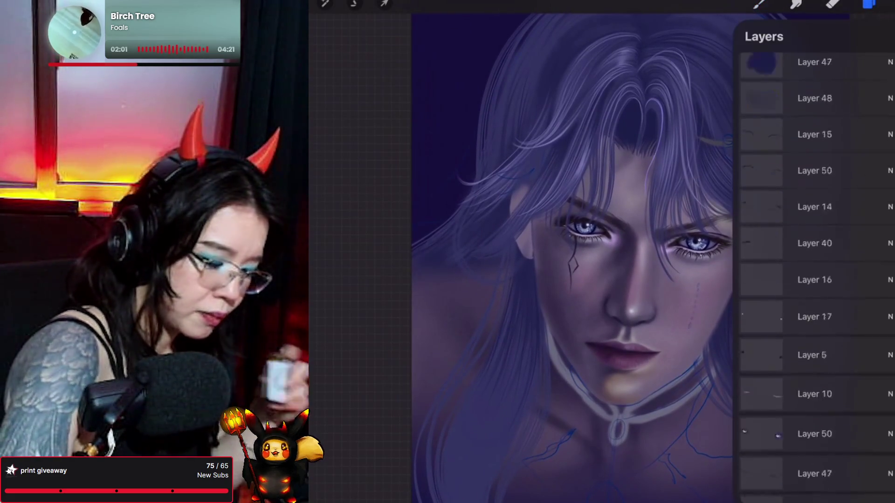
pyautogui.scroll(-10, 816, 279)
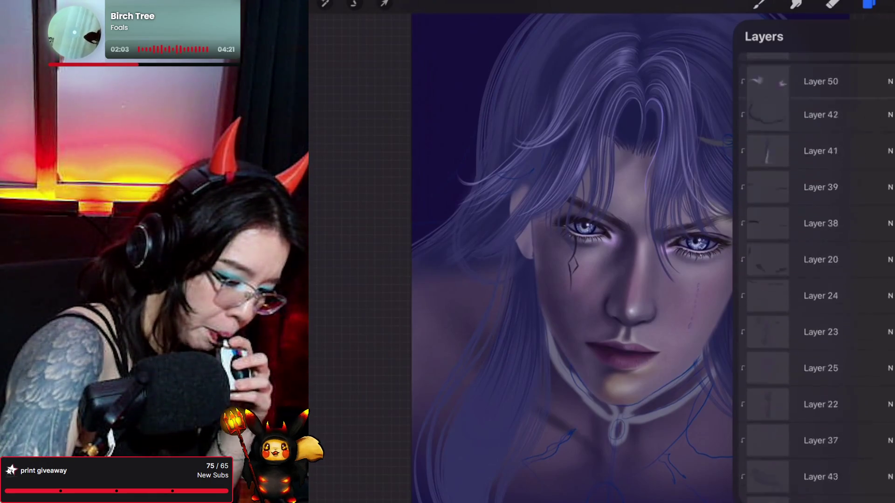
pyautogui.click(833, 4)
pyautogui.click(869, 4)
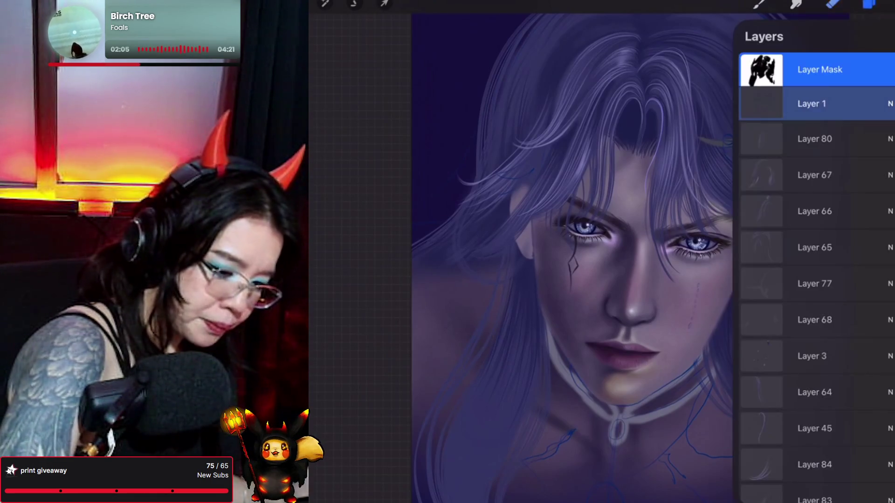
pyautogui.scroll(-10, 816, 280)
pyautogui.scroll(-10, 816, 280)
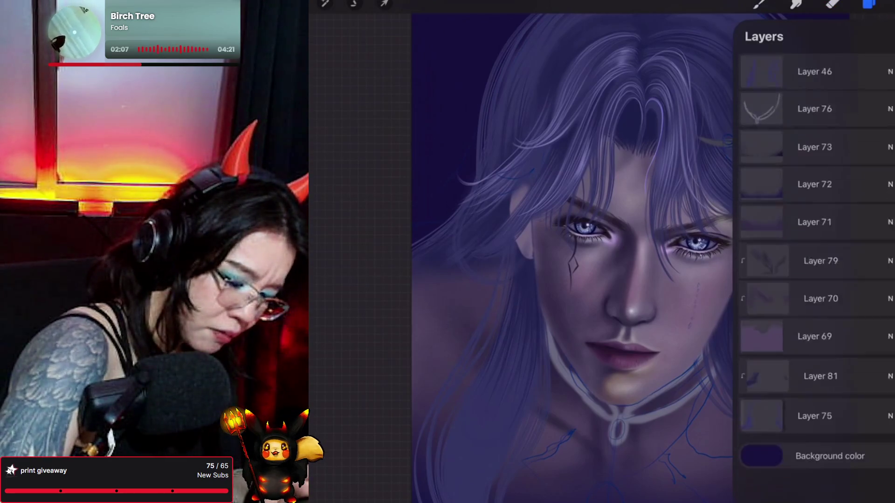
pyautogui.click(820, 312)
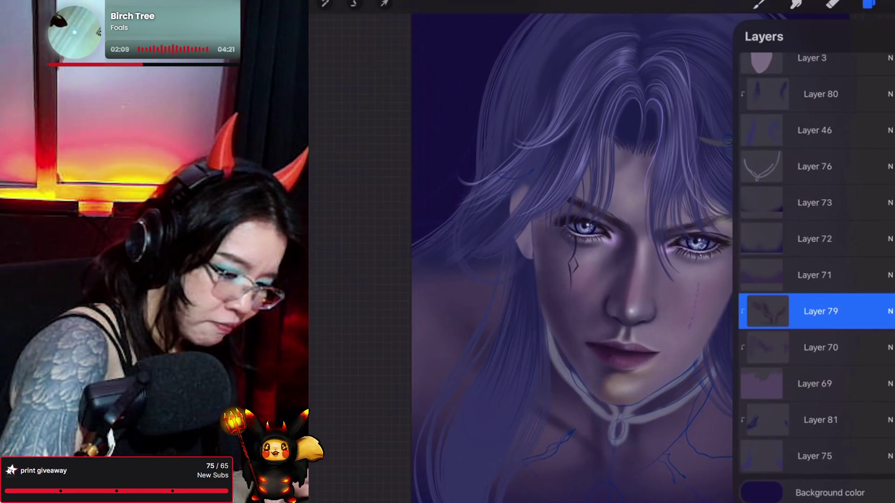
pyautogui.click(888, 36)
pyautogui.click(869, 3)
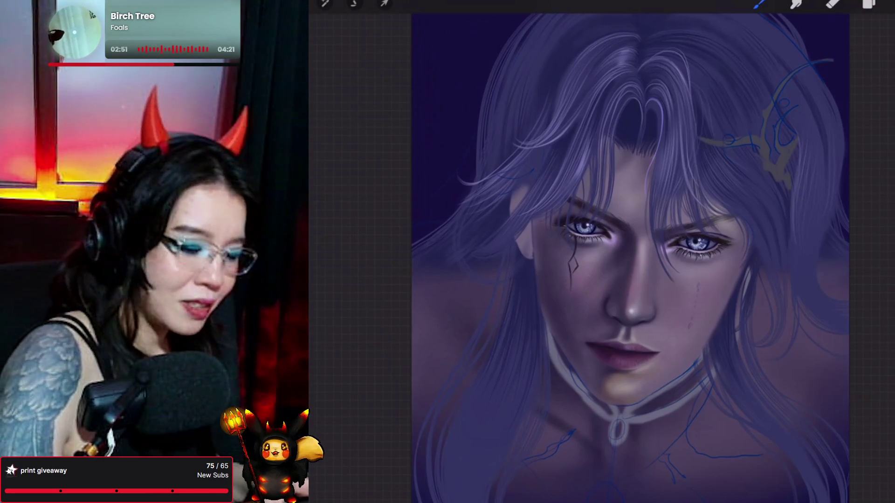
# Change the paint colour from blue to a bright, vivid cyan.
pyautogui.click(869, 3)
pyautogui.click(759, 4)
pyautogui.click(760, 4)
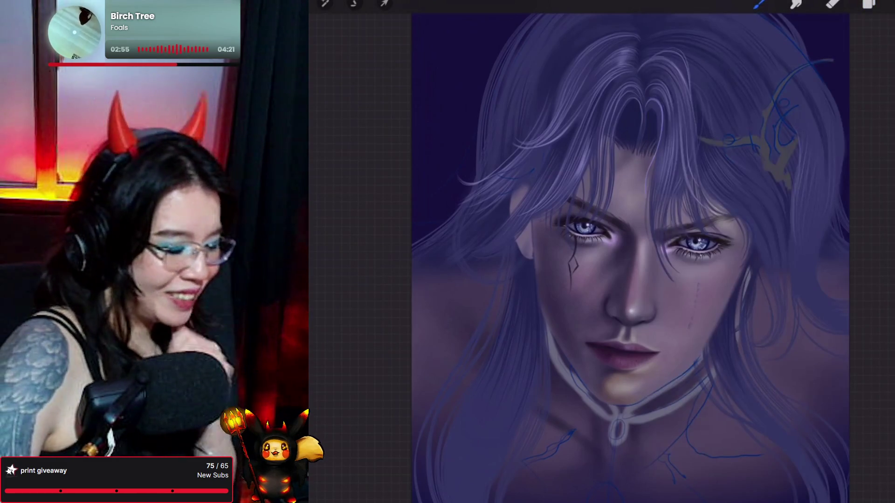
pyautogui.click(885, 3)
pyautogui.moveTo(821, 229); pyautogui.dragTo(782, 211)
pyautogui.click(882, 146)
pyautogui.moveTo(882, 146)
pyautogui.mouseDown()
pyautogui.moveTo(879, 119)
pyautogui.moveTo(870, 133)
pyautogui.moveTo(848, 134)
pyautogui.mouseUp()
pyautogui.click(887, 5)
pyautogui.click(888, 6)
# With the Forester brush, paint soft cyan light streaks along the left and right canvas edges.
pyautogui.click(759, 4)
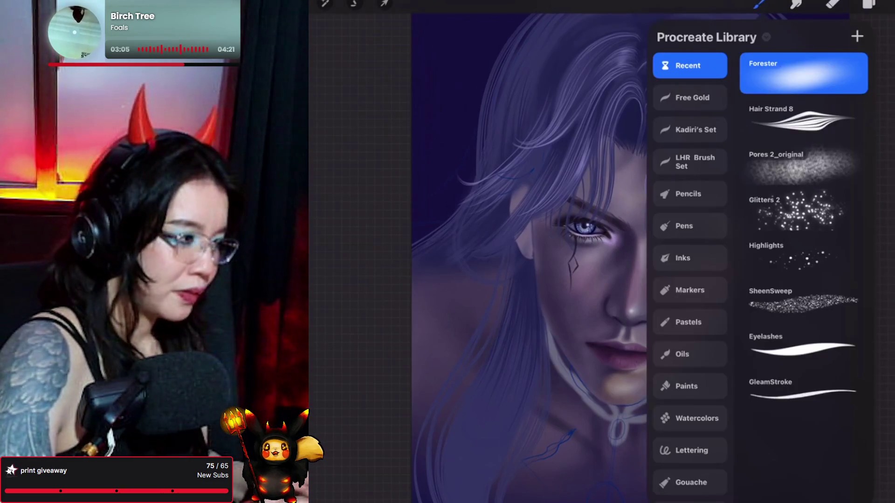
pyautogui.click(758, 4)
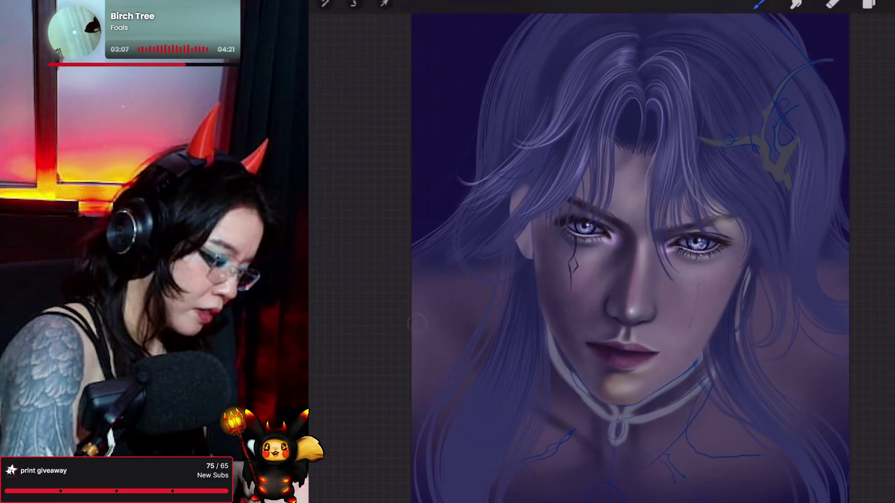
pyautogui.moveTo(412, 307)
pyautogui.mouseDown()
pyautogui.moveTo(439, 340)
pyautogui.moveTo(392, 288)
pyautogui.mouseUp()
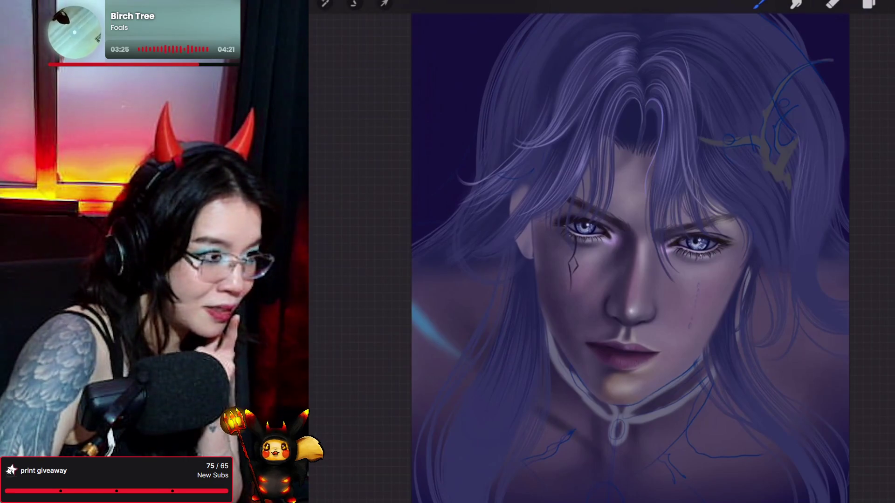
pyautogui.moveTo(847, 339); pyautogui.dragTo(814, 391)
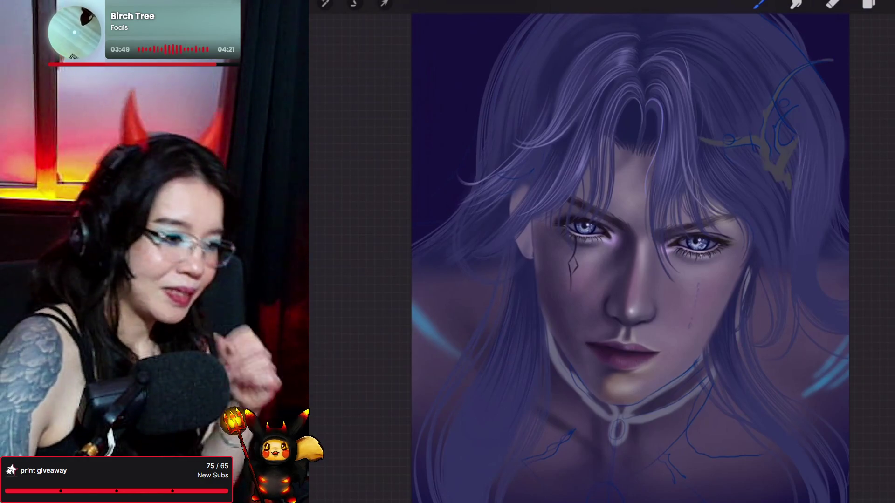
pyautogui.press('e')
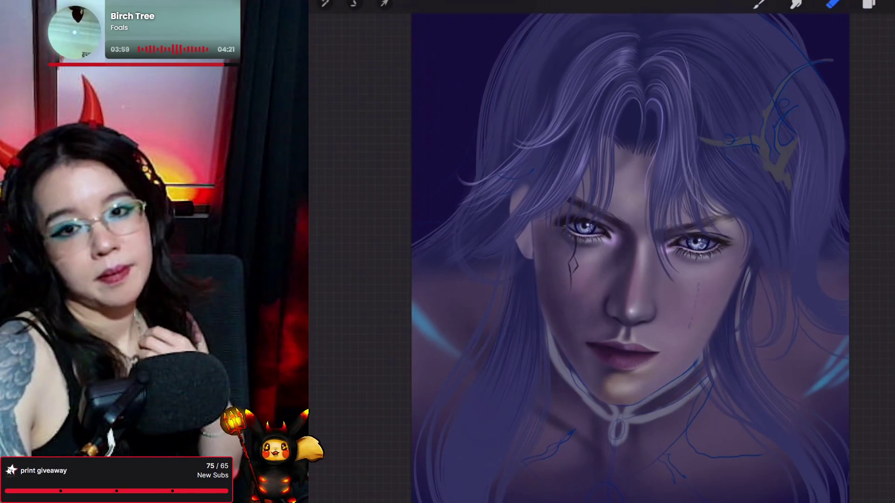
# Alternate eraser and brush to add and trim cyan streaks down the lower left and right sides.
pyautogui.press('b')
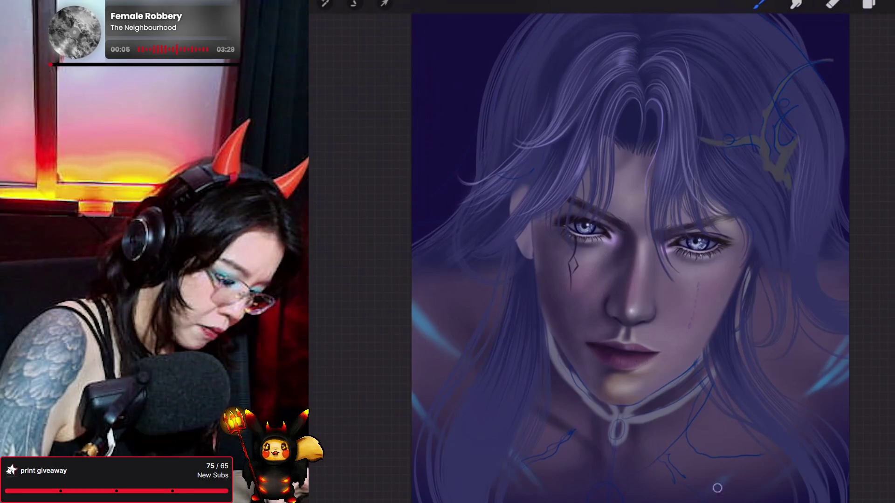
pyautogui.click(833, 3)
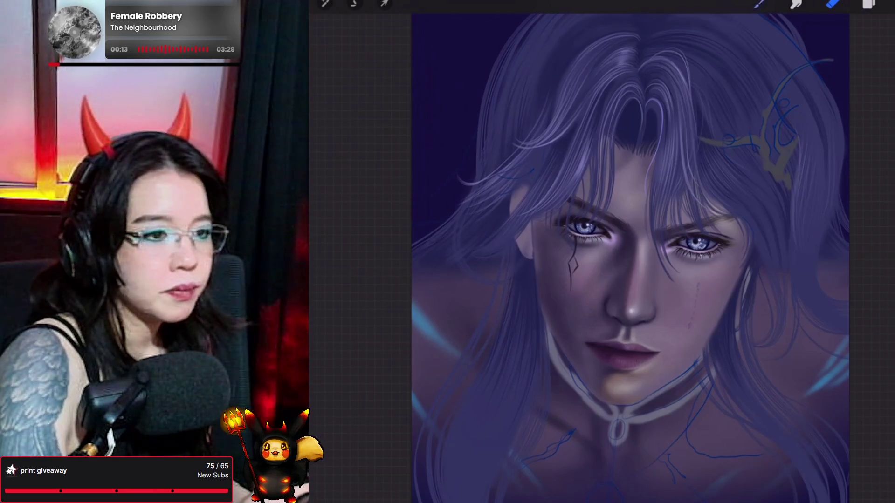
pyautogui.press('b')
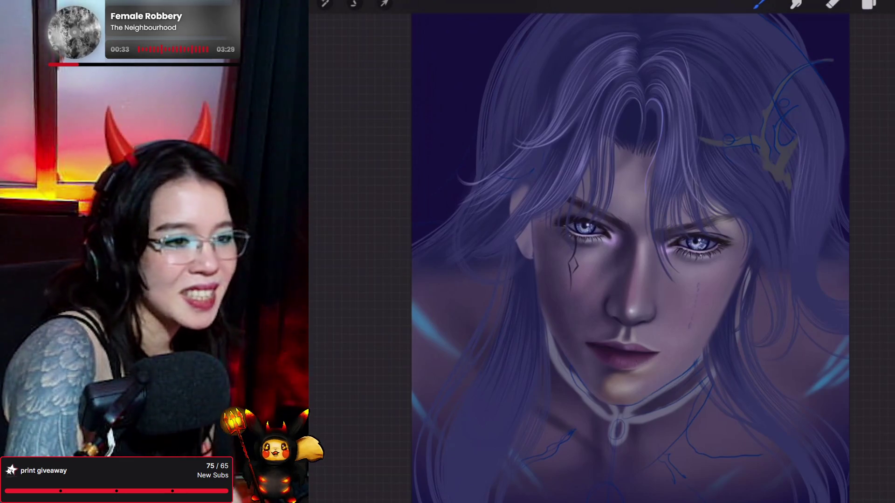
# Add a new Layer 86 above Layer 55 and clip it to Layer 55, keeping the Forester brush.
pyautogui.click(869, 4)
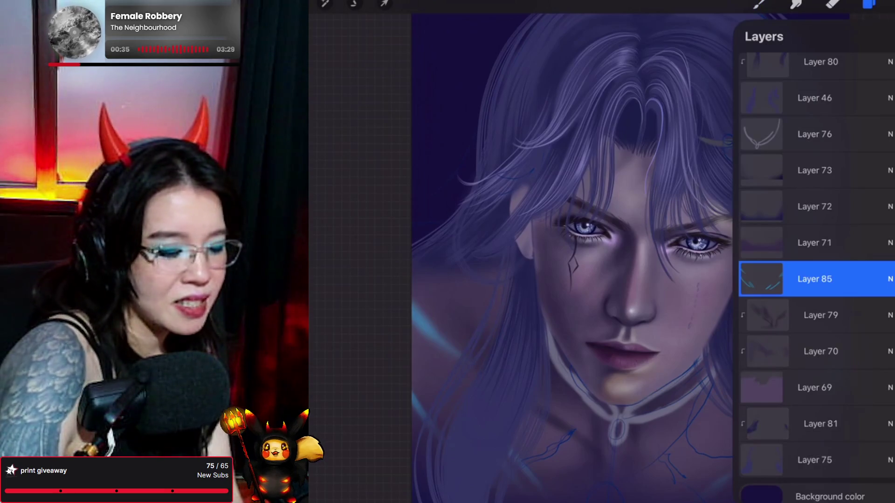
pyautogui.scroll(10, 816, 270)
pyautogui.scroll(10, 816, 271)
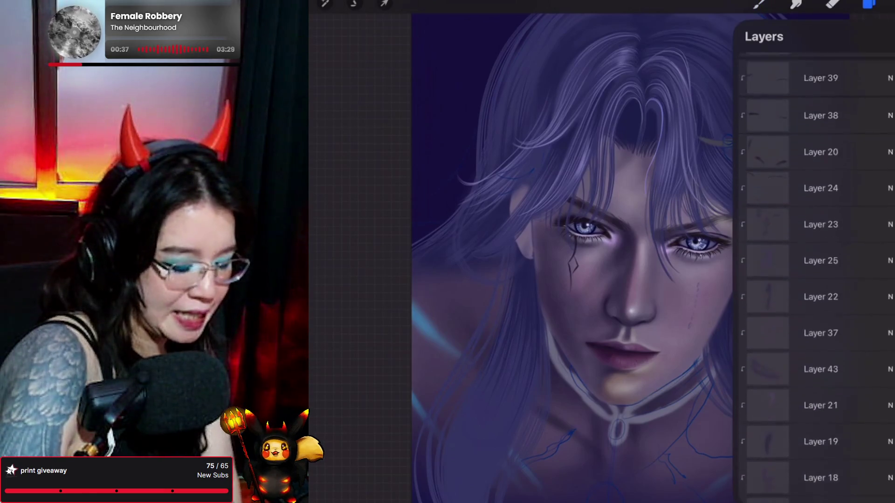
pyautogui.scroll(5, 816, 271)
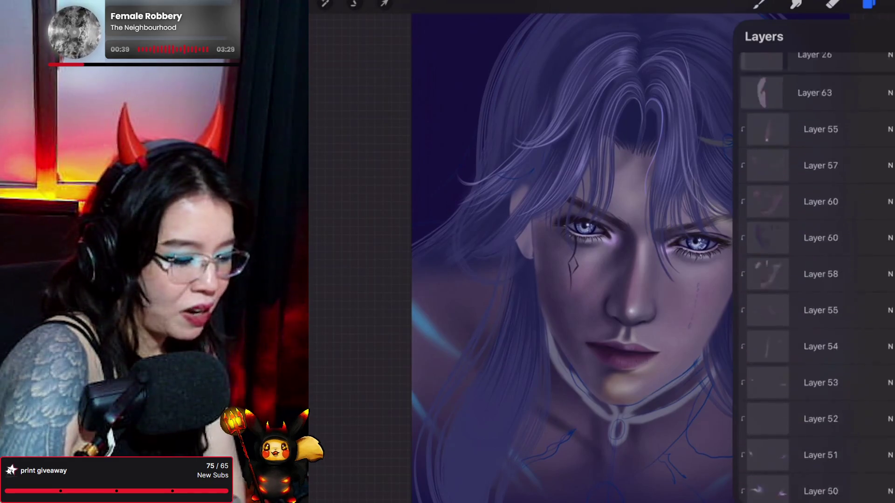
pyautogui.click(820, 255)
pyautogui.click(886, 36)
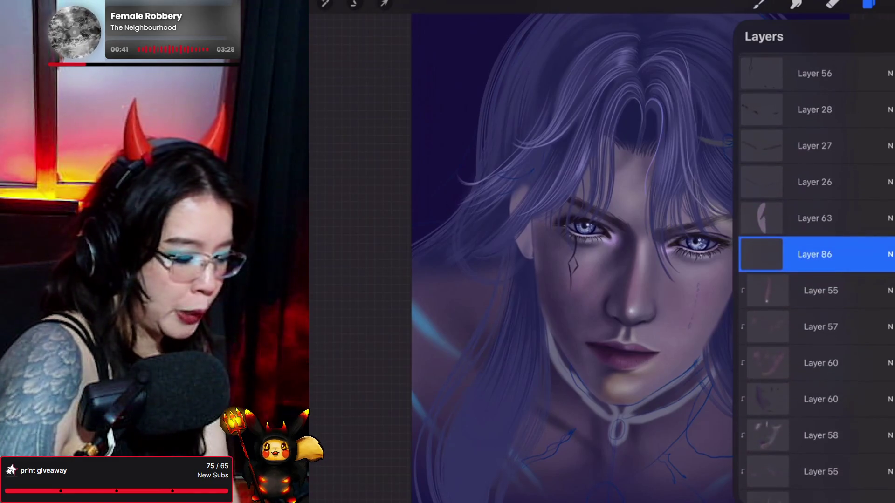
pyautogui.click(768, 254)
pyautogui.click(675, 285)
pyautogui.click(760, 3)
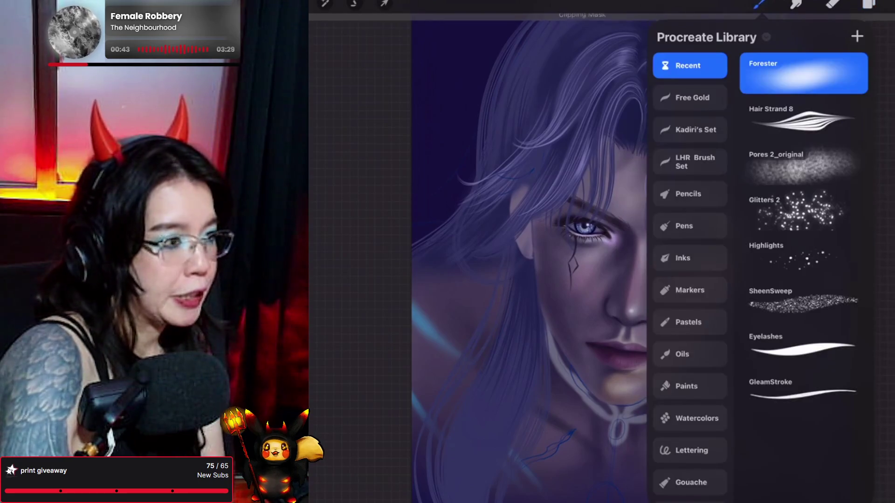
pyautogui.click(760, 3)
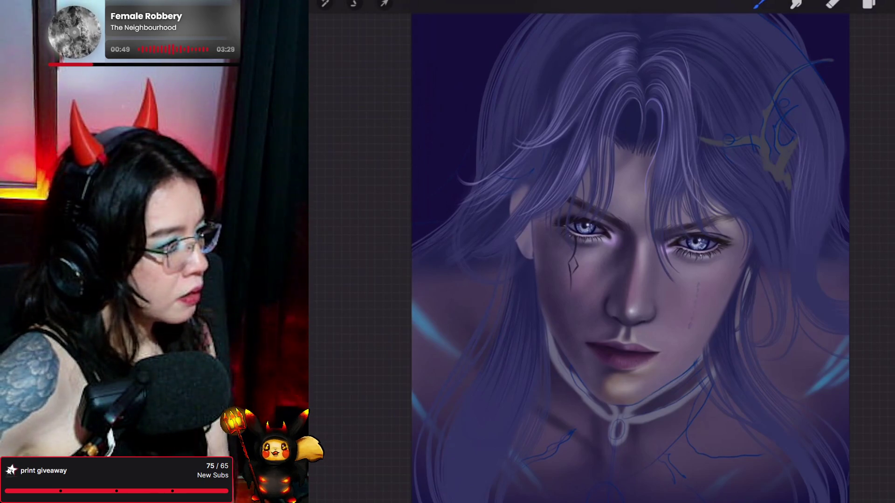
pyautogui.scroll(3, 672, 243)
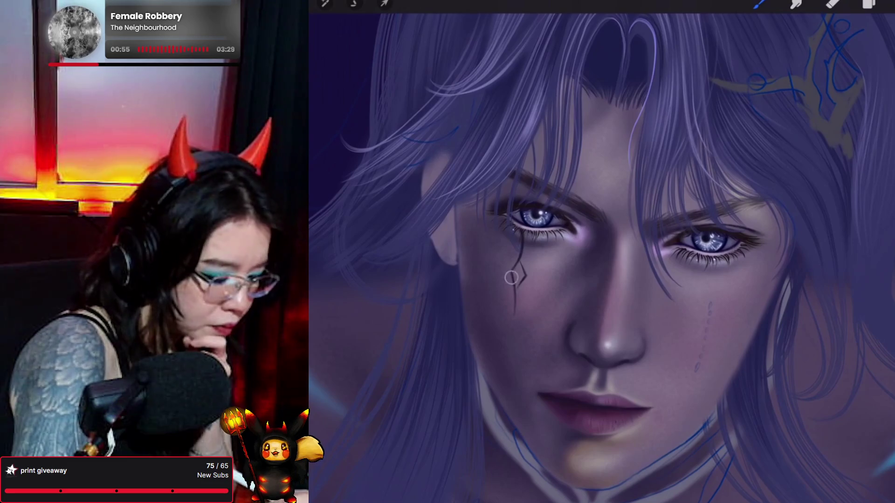
# Paint cyan glow along the cheek crack, several marks on the left cheek, and a dab on the right cheek.
pyautogui.moveTo(514, 293)
pyautogui.mouseDown()
pyautogui.moveTo(514, 263)
pyautogui.moveTo(515, 305)
pyautogui.moveTo(511, 280)
pyautogui.mouseUp()
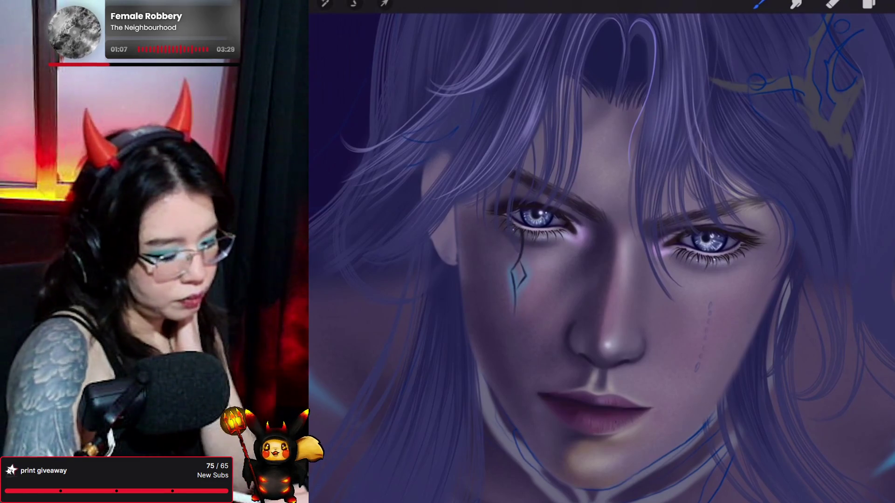
pyautogui.moveTo(498, 260)
pyautogui.mouseDown()
pyautogui.moveTo(486, 259)
pyautogui.moveTo(509, 257)
pyautogui.mouseUp()
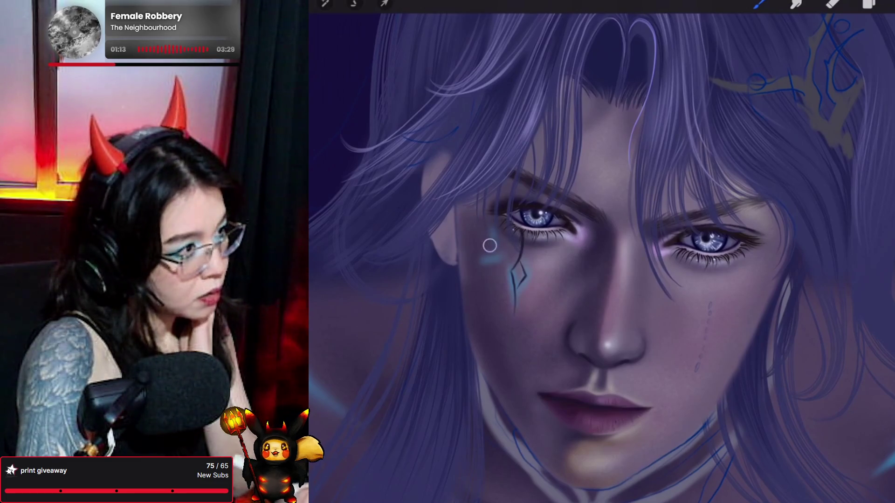
pyautogui.moveTo(489, 259)
pyautogui.mouseDown()
pyautogui.moveTo(476, 258)
pyautogui.moveTo(473, 226)
pyautogui.moveTo(476, 238)
pyautogui.mouseUp()
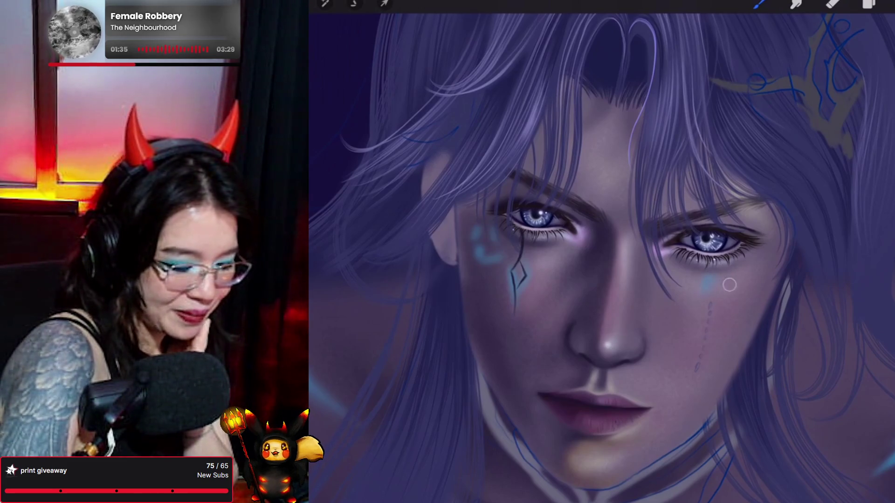
pyautogui.click(733, 281)
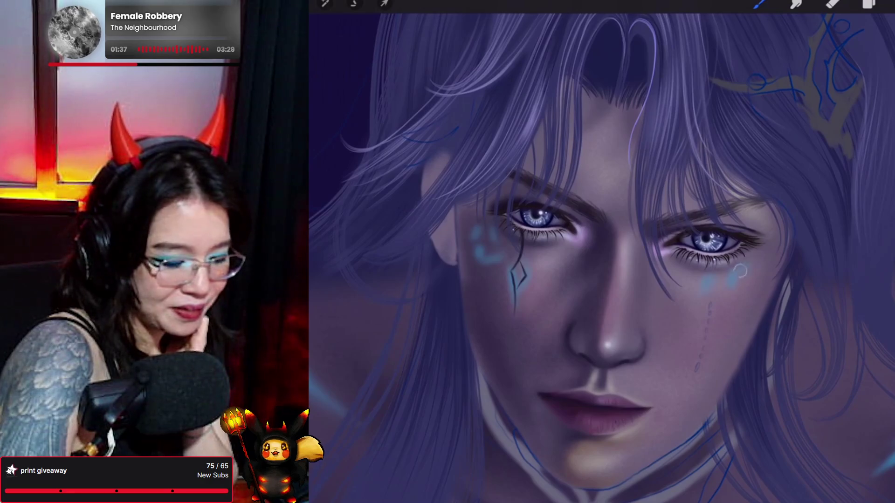